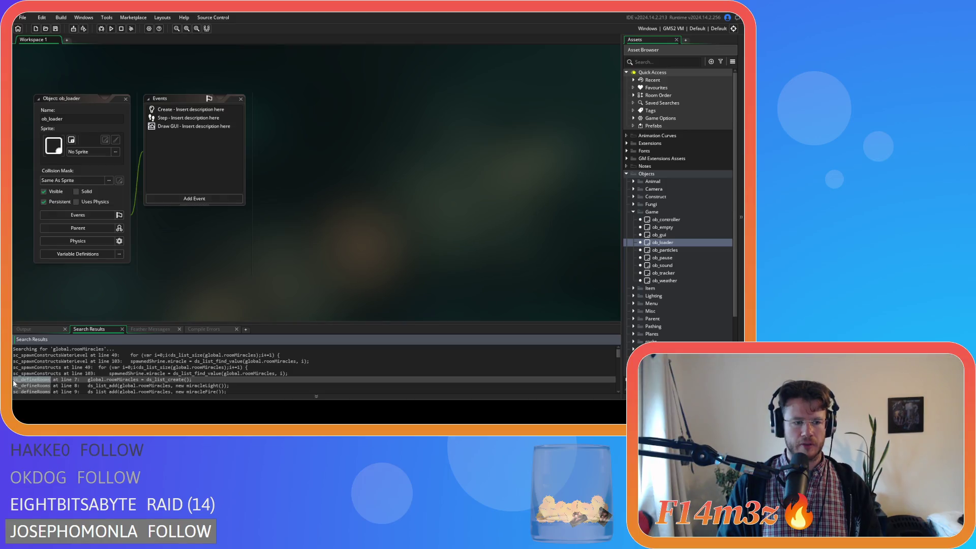
- Find all 5 uses of sc_defineRooms and open ob_loader's Step code at line 73
key("ctrl+shift+f")
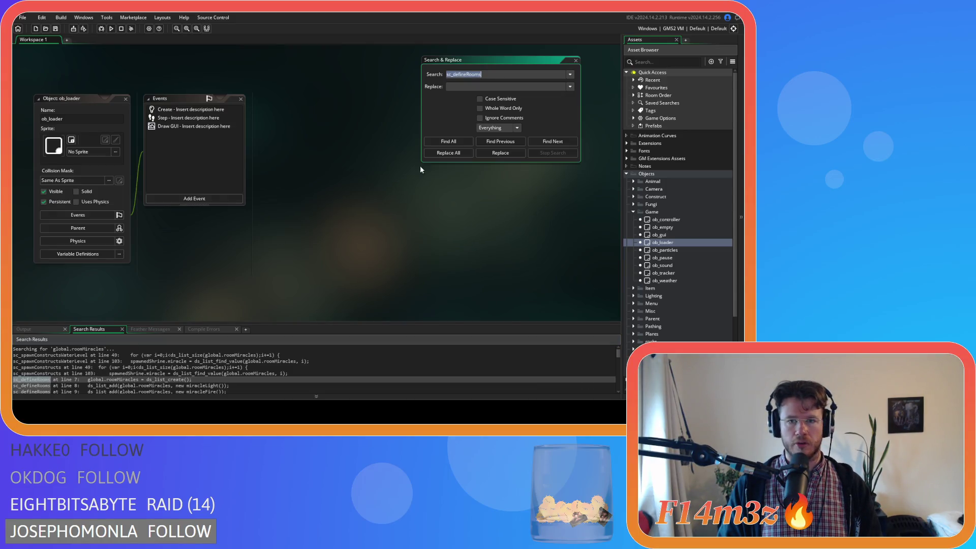
left_click(441, 140)
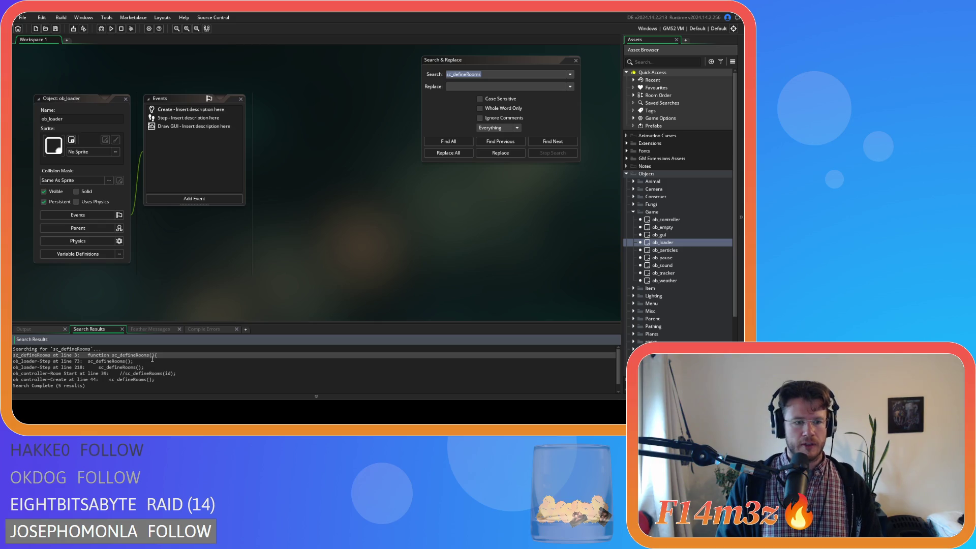
double_click(151, 361)
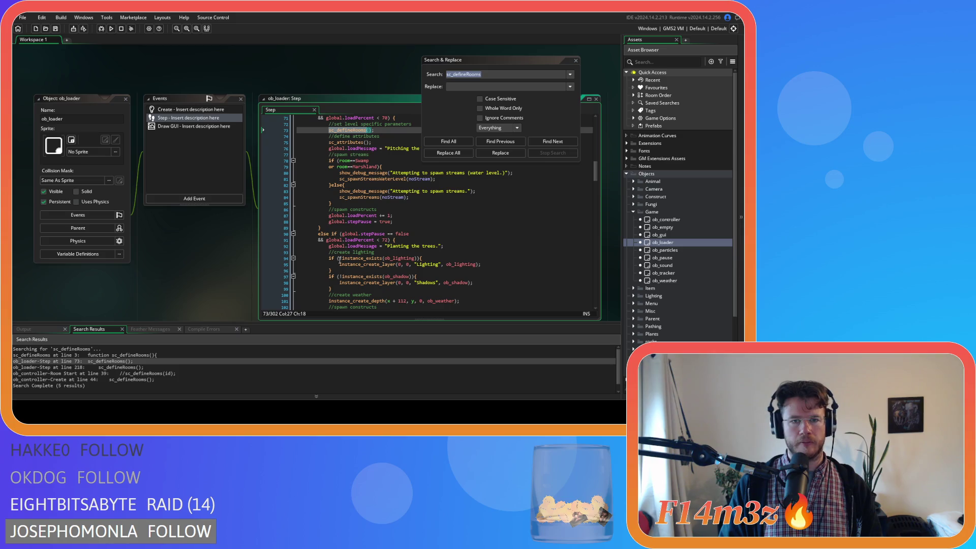
left_click(576, 60)
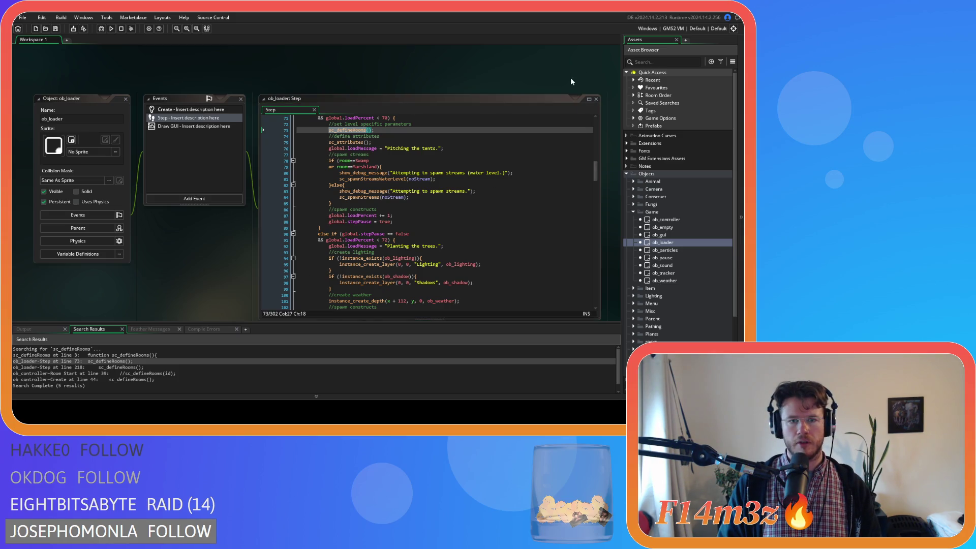
scroll(461, 208, "up", 3)
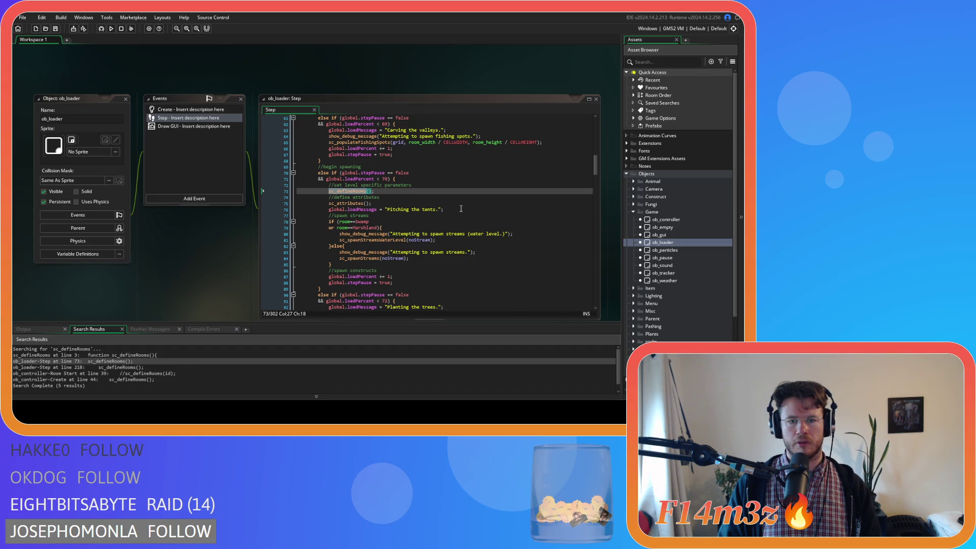
scroll(461, 208, "down", 4)
scroll(461, 208, "down", 4)
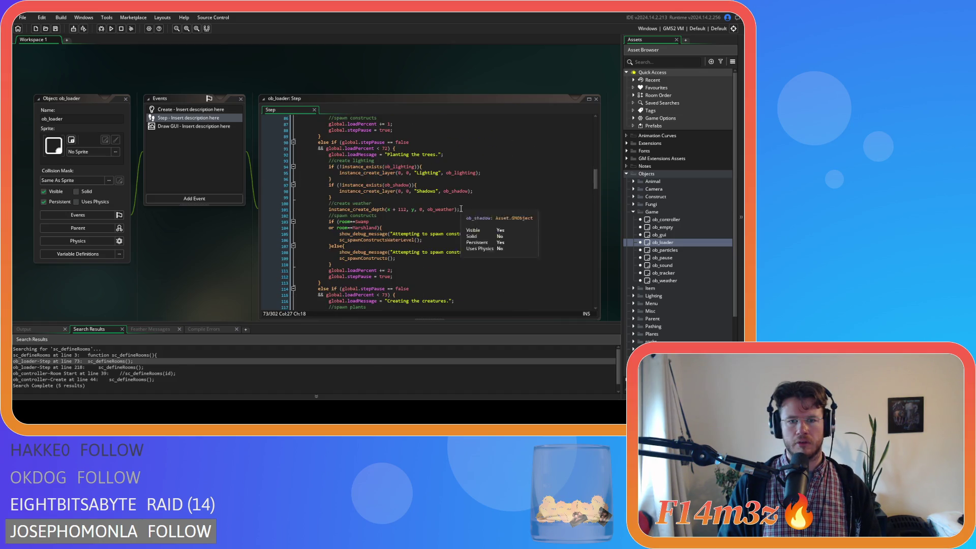
scroll(461, 209, "up", 11)
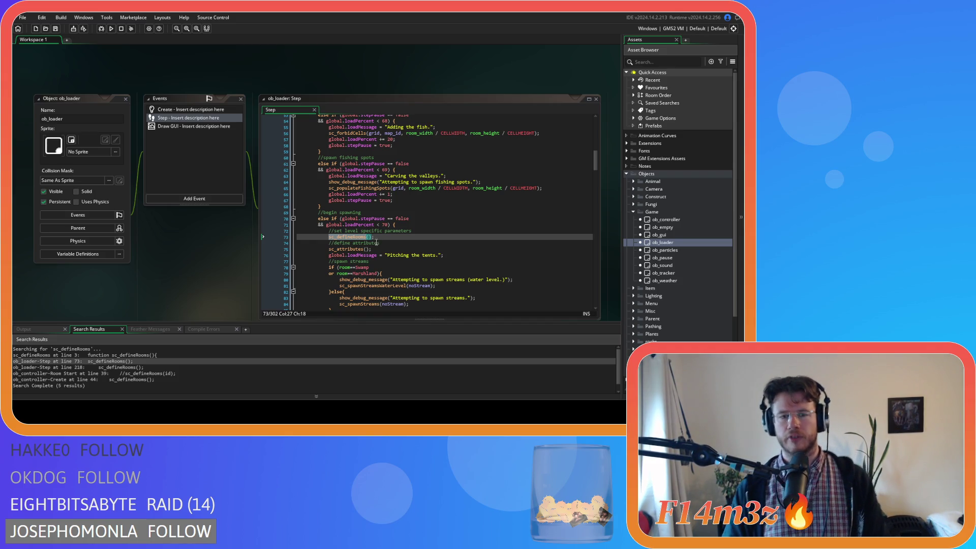
scroll(377, 242, "down", 3)
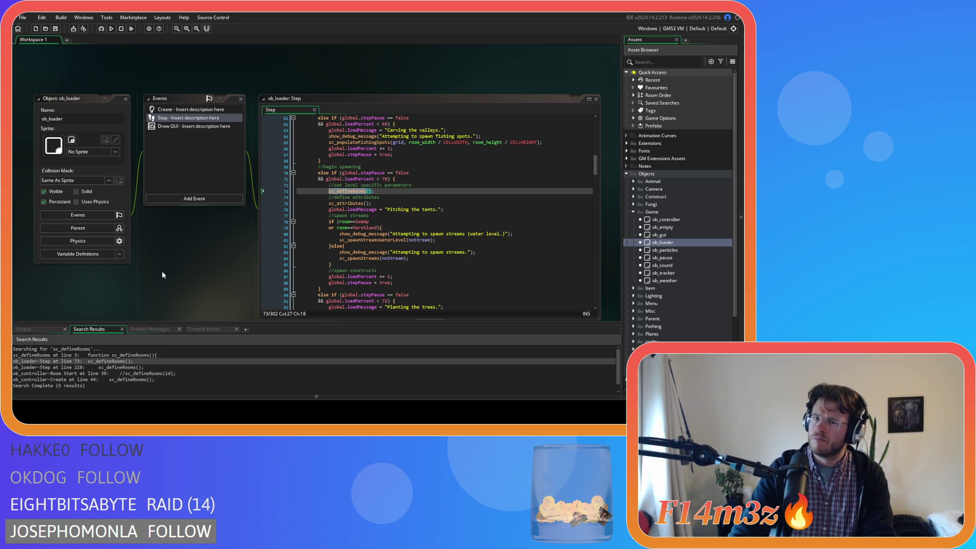
scroll(664, 301, "down", 3)
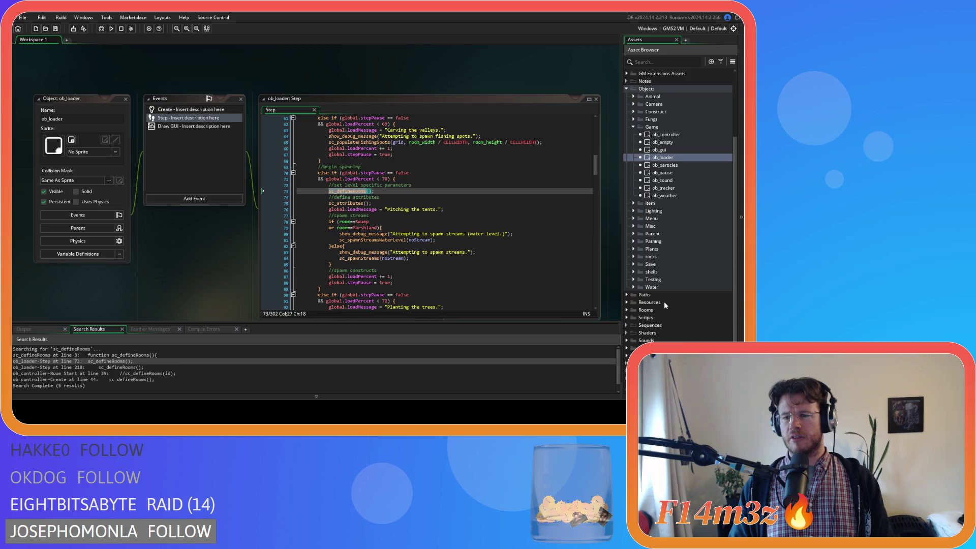
- Open sc_defineRooms from the Scripts > Definitions folder in the Asset Browser
left_click(627, 317)
scroll(652, 340, "down", 3)
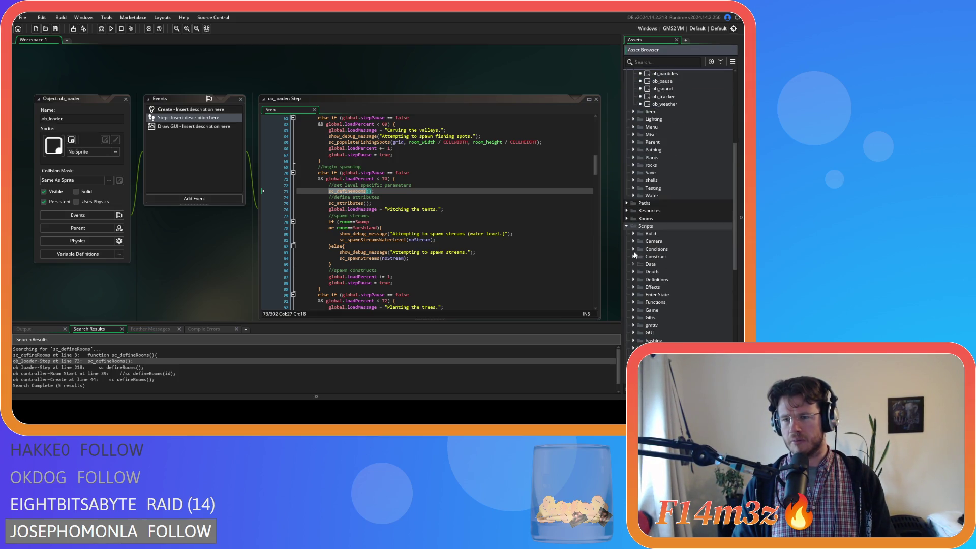
left_click(633, 279)
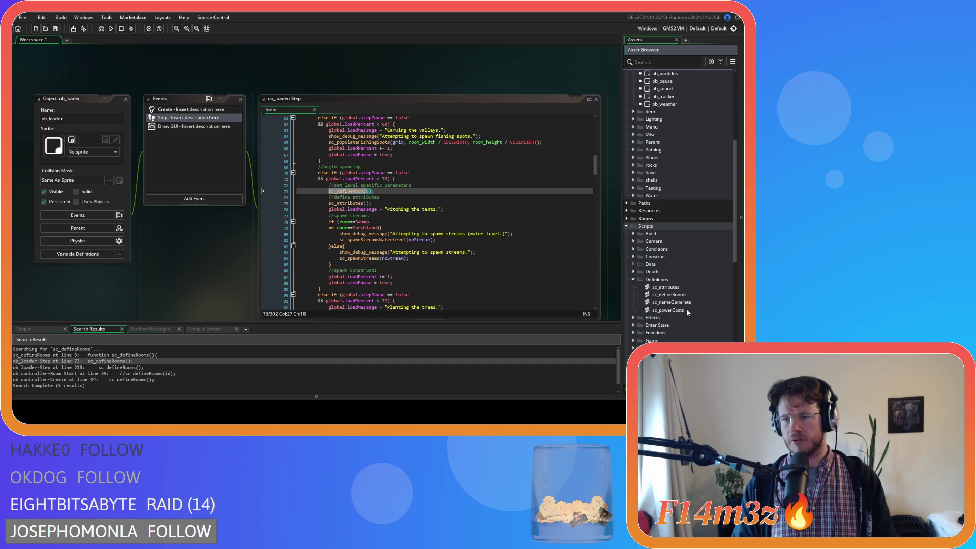
left_click(676, 296)
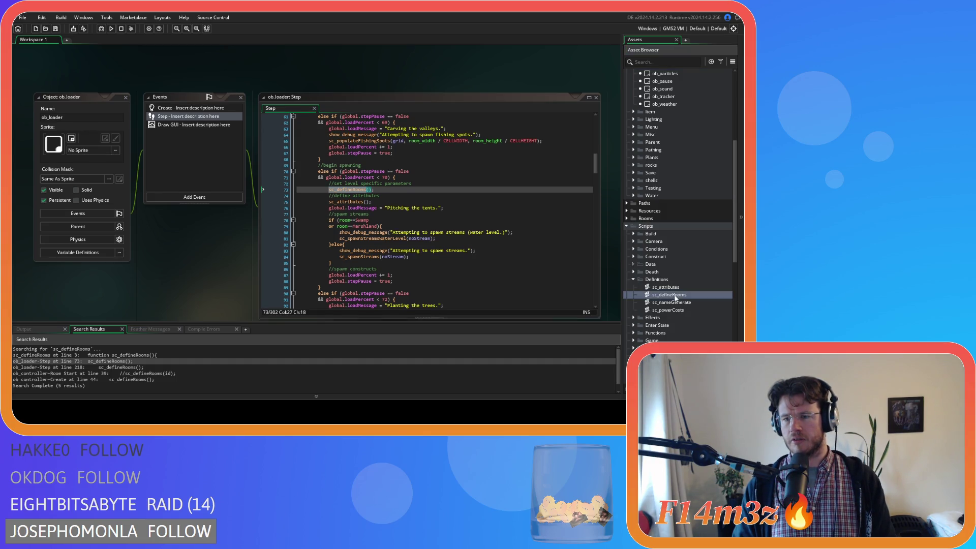
double_click(675, 296)
left_click(131, 161)
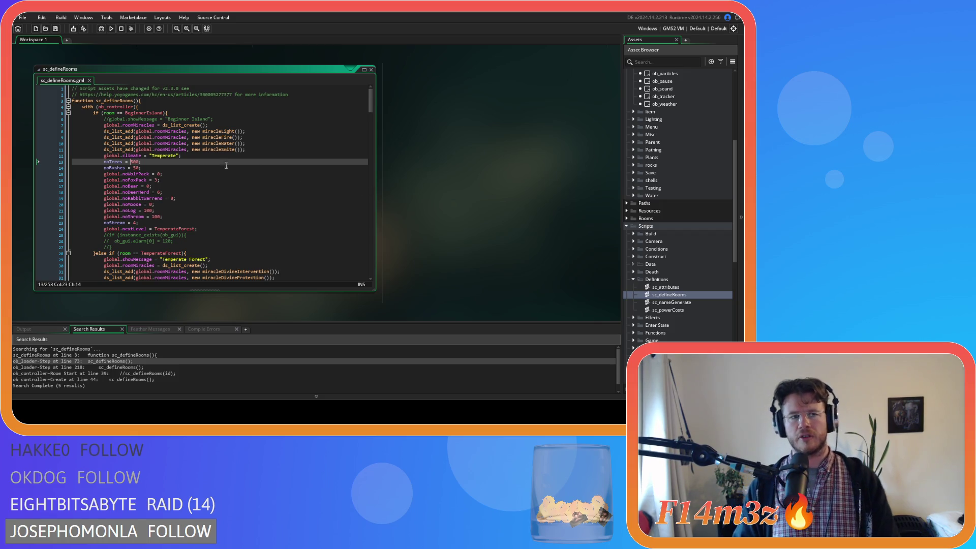
left_click_drag(109, 125, 209, 126)
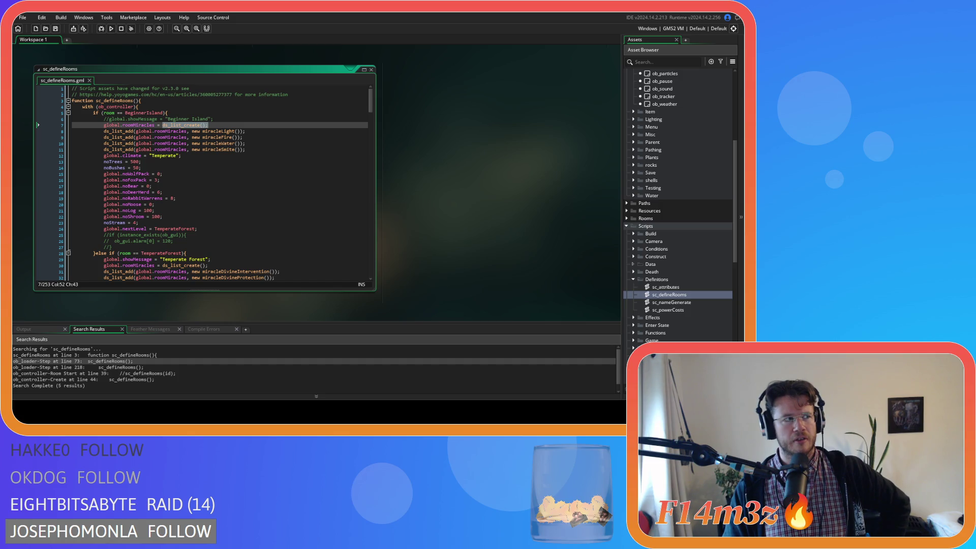
left_click(191, 131)
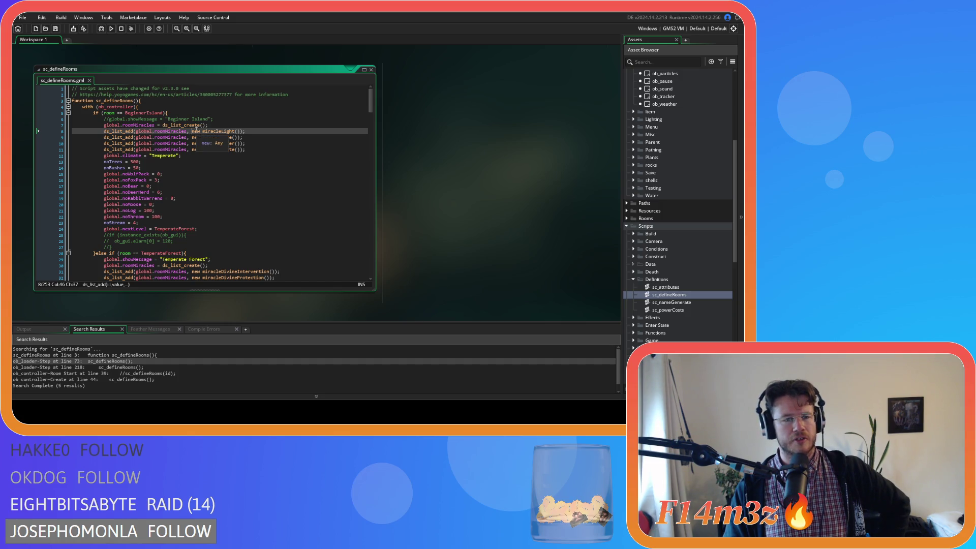
left_click(219, 125)
left_click_drag(107, 125, 207, 125)
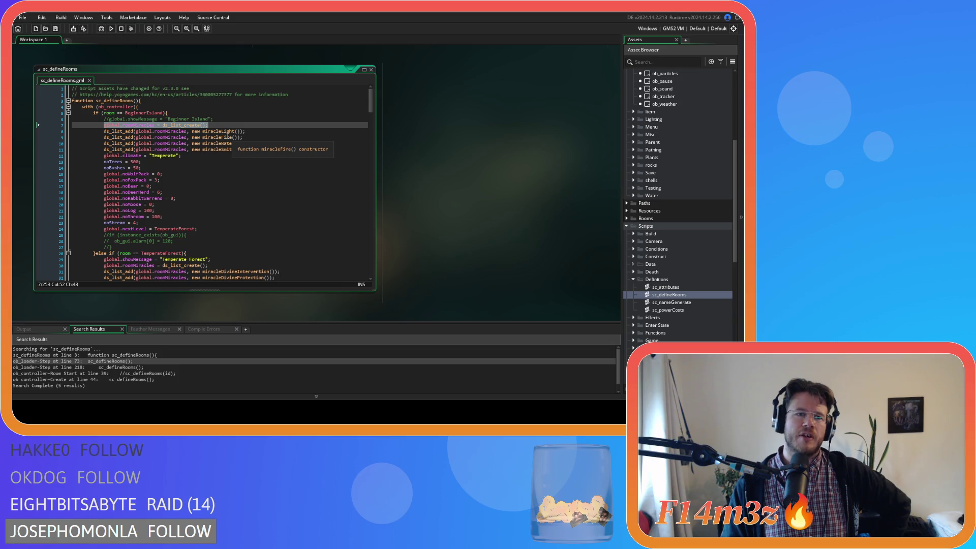
scroll(228, 137, "down", 3)
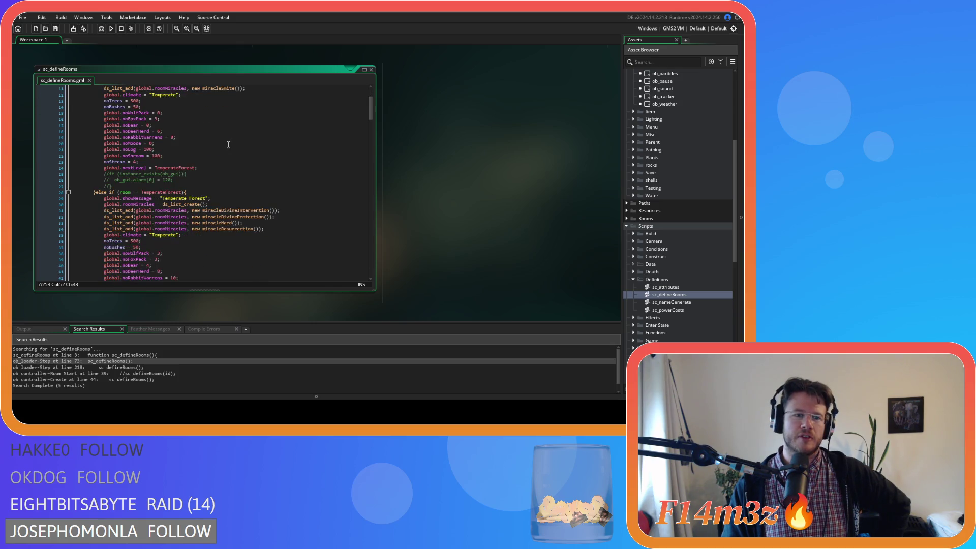
scroll(227, 155, "up", 3)
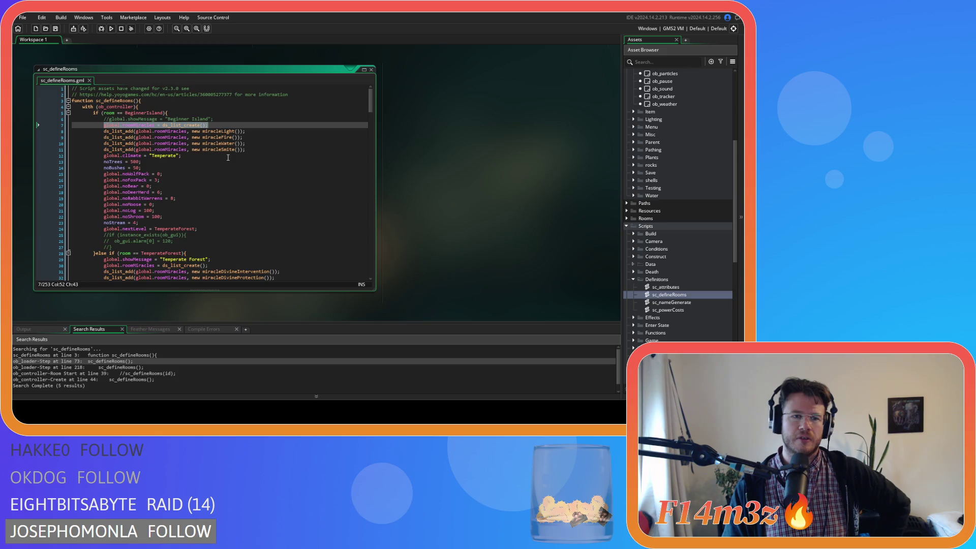
left_click(243, 124)
key("Left")
key("Left")
key("Left")
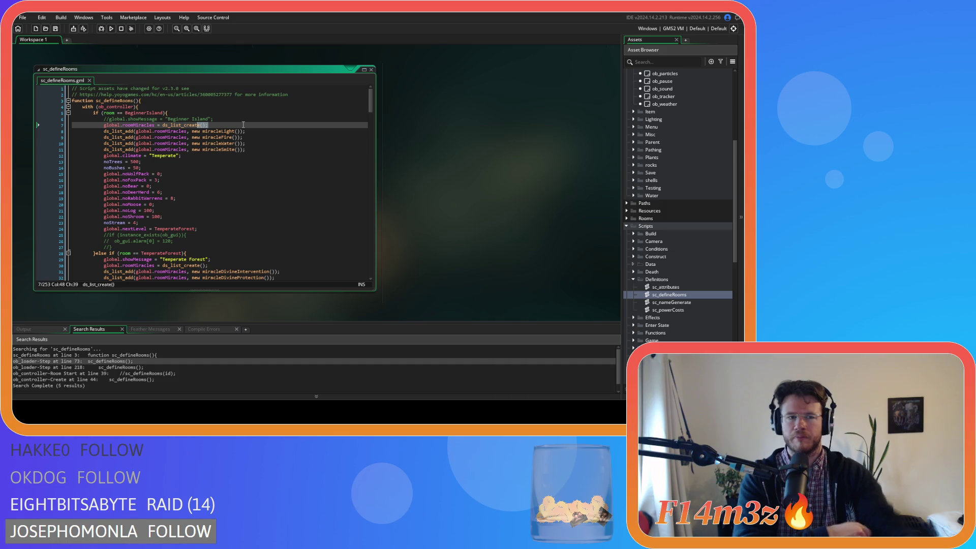
mouse_move(243, 125)
left_mouse_down()
mouse_move(185, 133)
mouse_move(104, 125)
left_mouse_up()
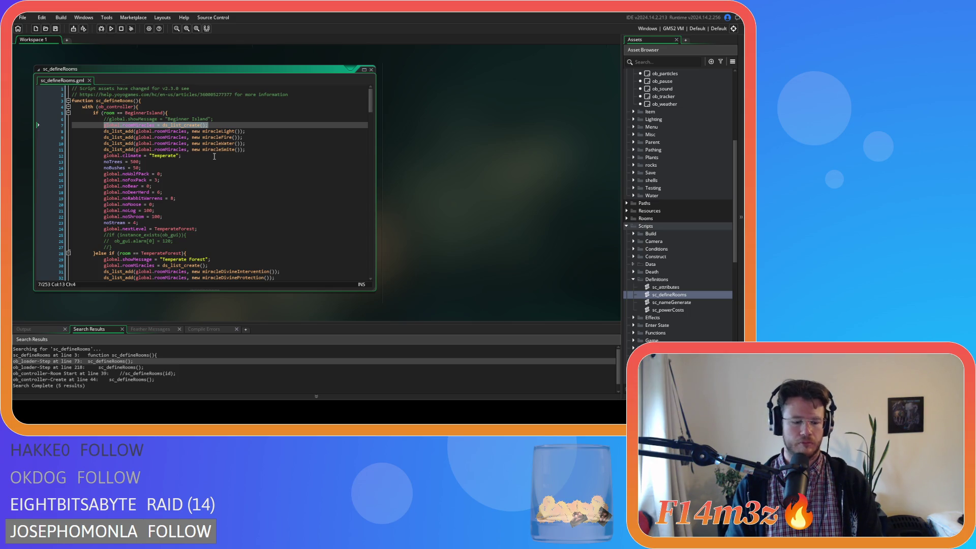
- Delete BeginnerIsland's roomMiracles list creation on line 7 and the blank line left behind
key("BackSpace")
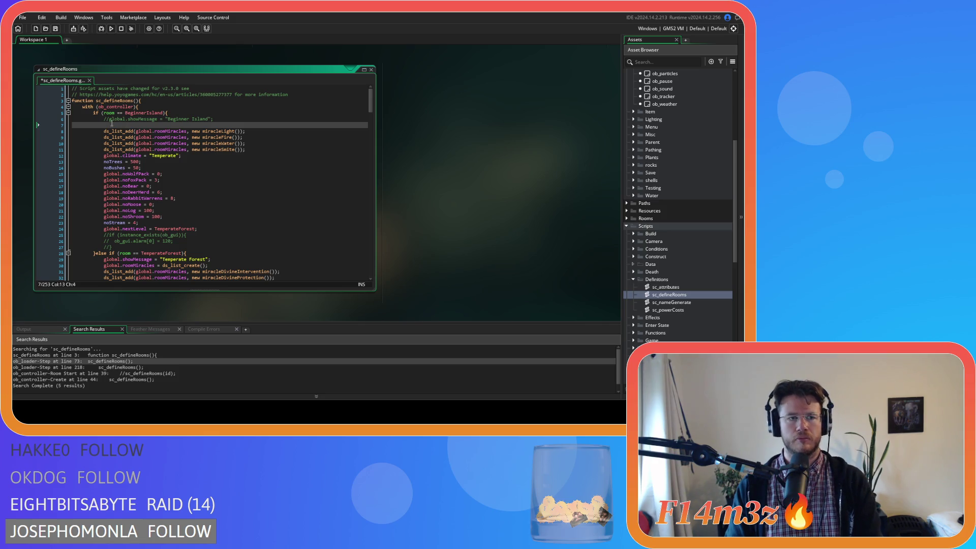
left_click_drag(111, 124, 51, 127)
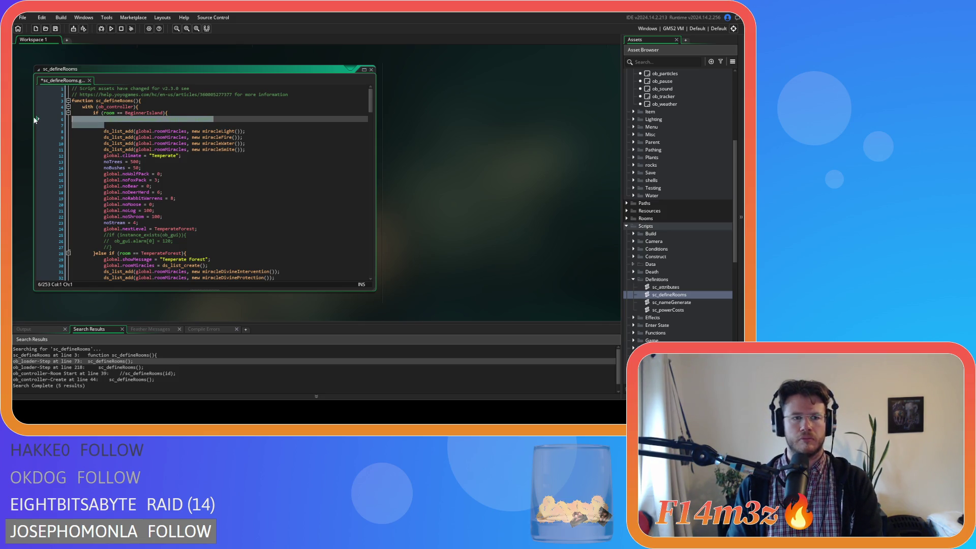
key("BackSpace")
key("BackSpace")
- Select the Temperate Forest roomMiracles creation line further down the script
scroll(135, 160, "down", 2)
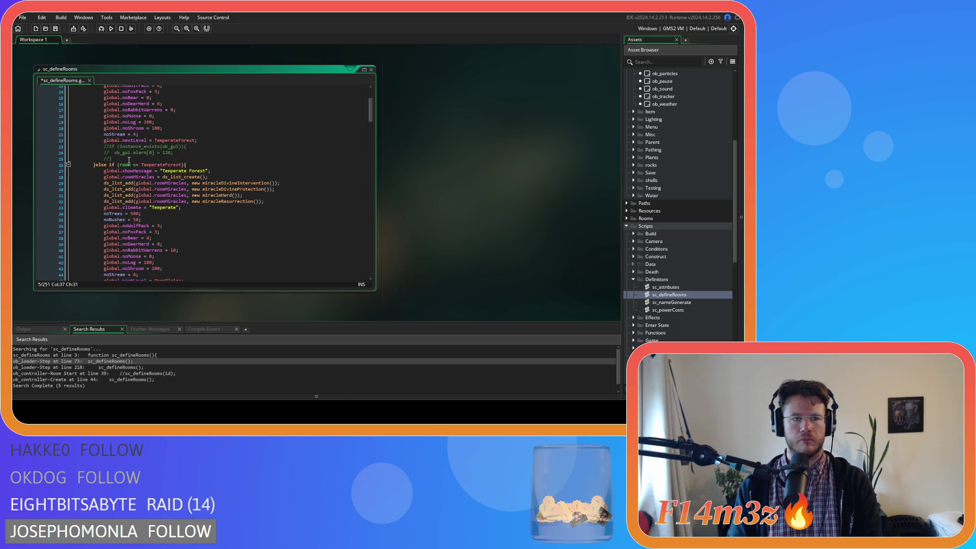
left_click_drag(128, 160, 25, 149)
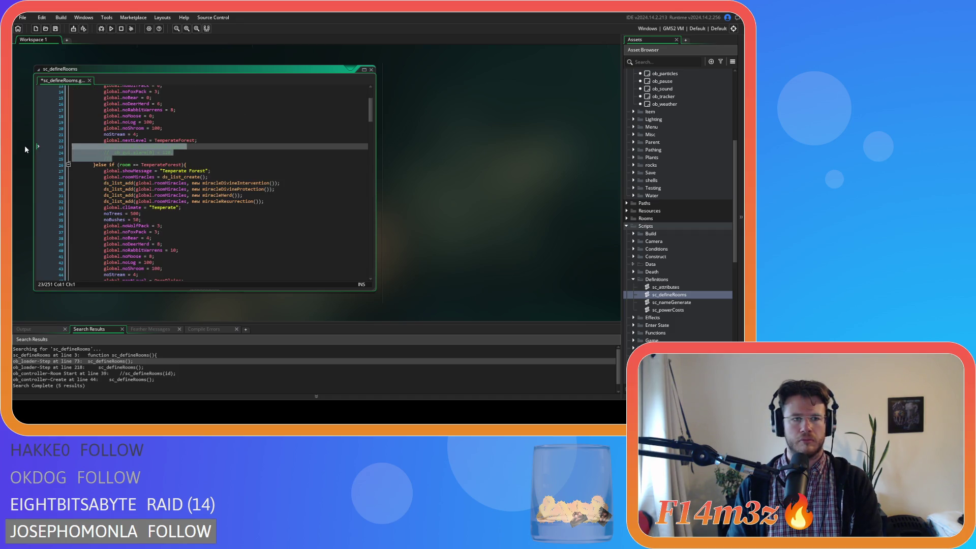
scroll(181, 196, "down", 4)
scroll(208, 204, "up", 8)
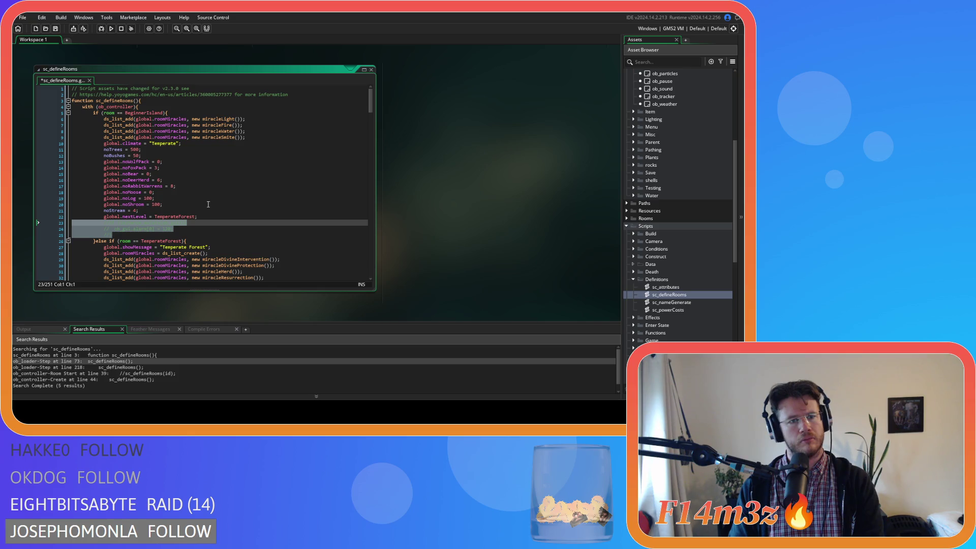
left_click(194, 235)
scroll(193, 235, "down", 4)
scroll(187, 165, "down", 1)
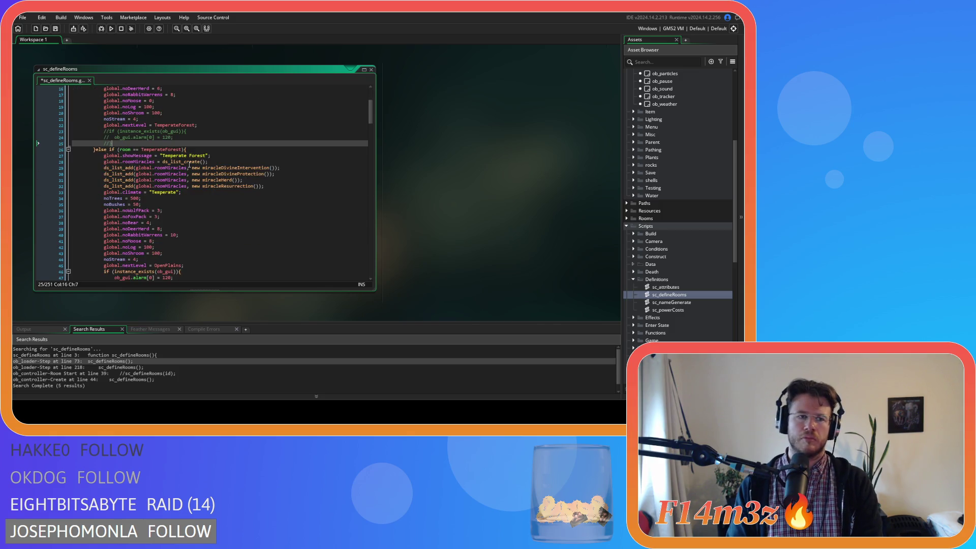
left_click_drag(209, 162, 47, 163)
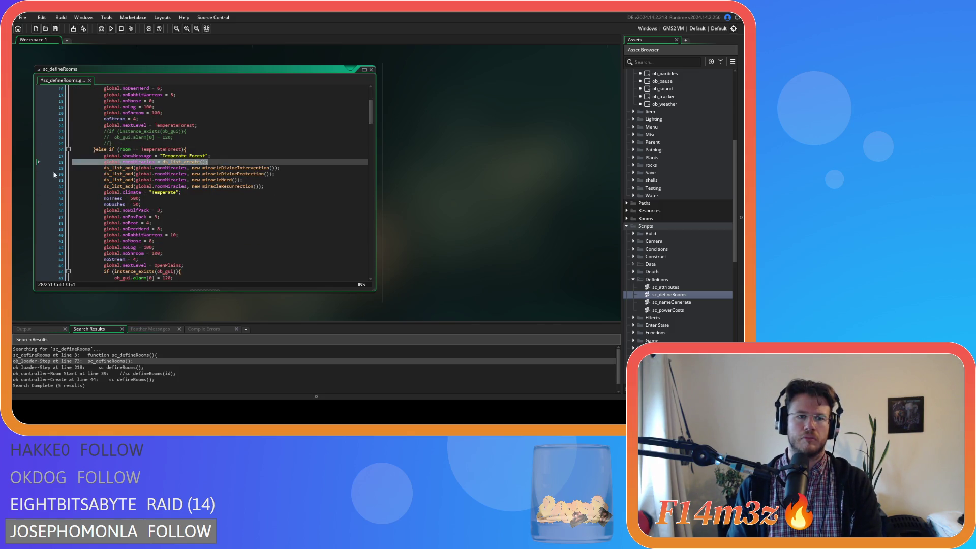
scroll(47, 168, "up", 5)
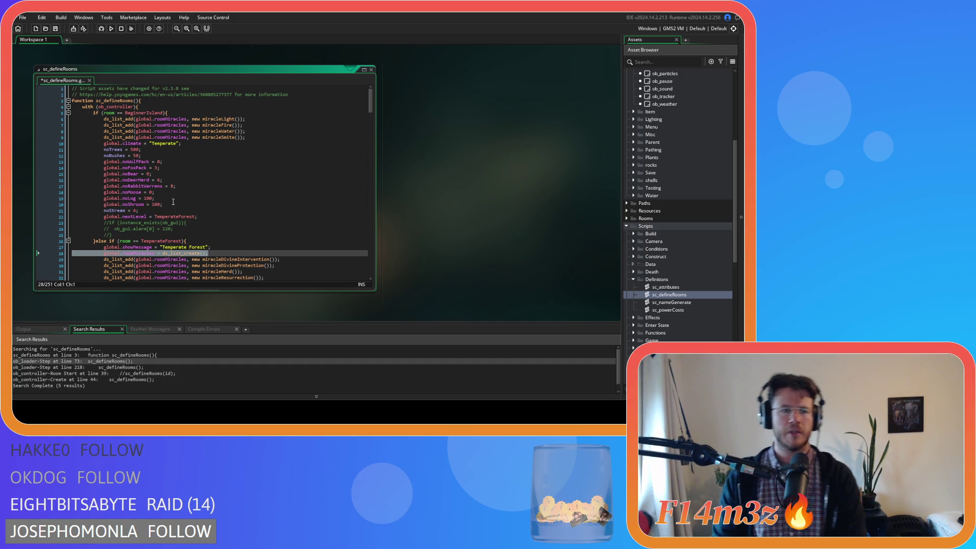
- Delete the Temperate Forest roomMiracles creation line and the next four rooms' ones
key("BackSpace")
key("BackSpace")
scroll(210, 171, "down", 9)
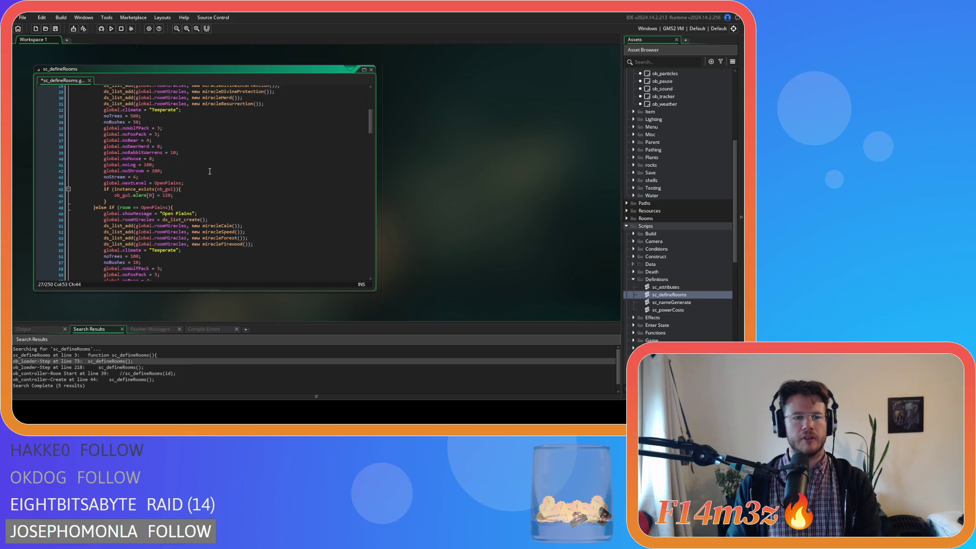
left_click_drag(208, 219, 41, 225)
key("BackSpace")
key("BackSpace")
scroll(193, 192, "down", 8)
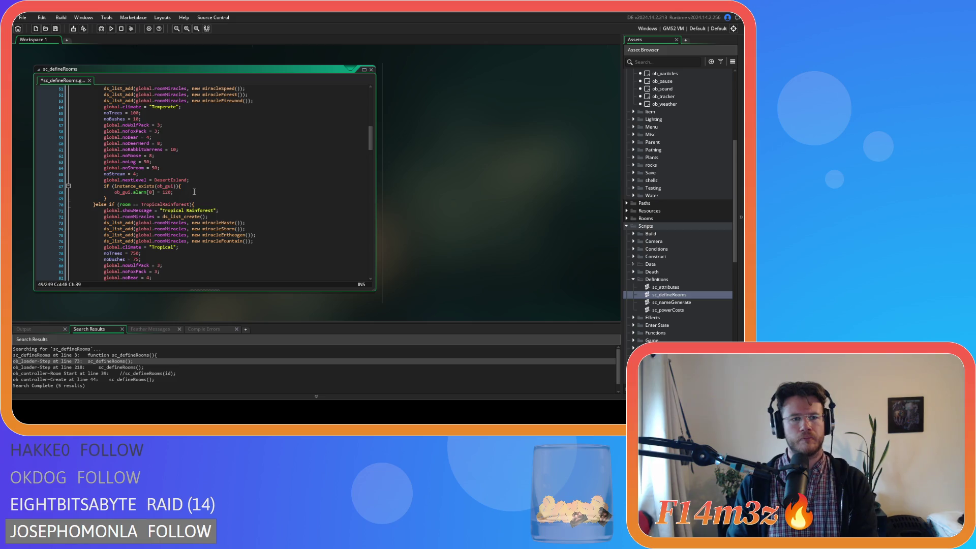
scroll(194, 191, "down", 2)
left_click_drag(224, 171, 69, 172)
key("BackSpace")
key("BackSpace")
scroll(191, 187, "down", 8)
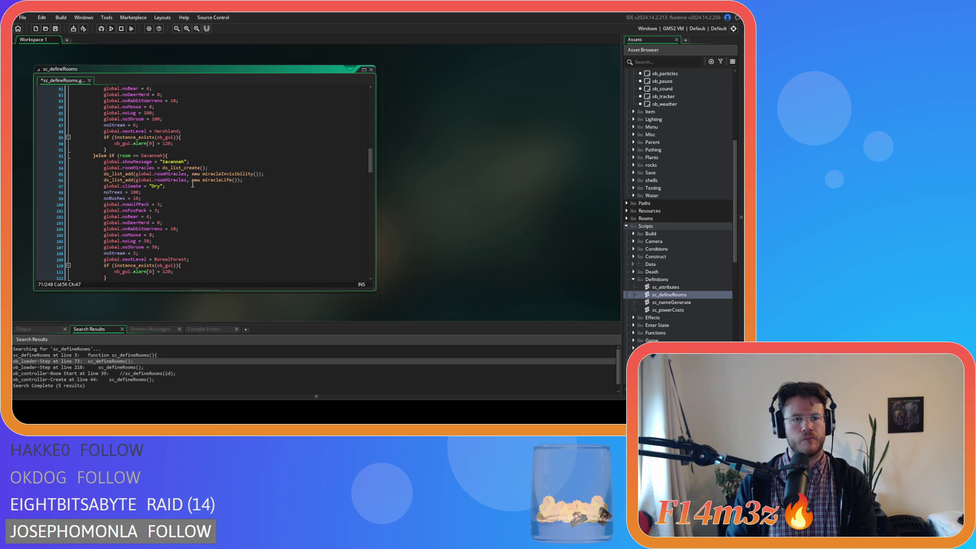
left_click_drag(208, 167, 72, 168)
key("BackSpace")
key("BackSpace")
scroll(208, 190, "down", 7)
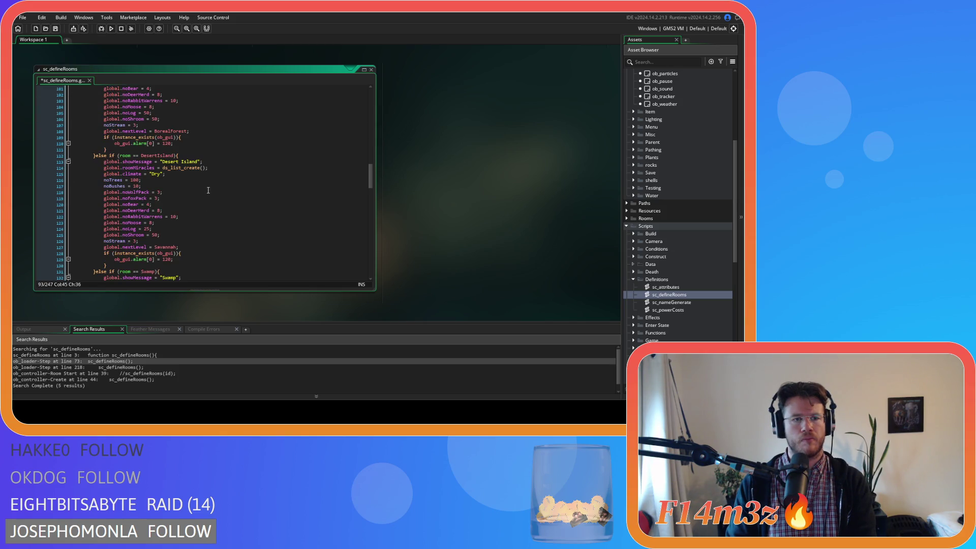
left_click_drag(208, 168, 71, 168)
key("BackSpace")
key("BackSpace")
- Remove three more roomMiracles creation lines, ending with Boreal Forest's
scroll(205, 195, "down", 4)
scroll(204, 195, "down", 2)
left_click_drag(207, 186, 71, 186)
key("BackSpace")
key("BackSpace")
scroll(207, 212, "down", 2)
scroll(207, 211, "down", 3)
left_click_drag(216, 235, 40, 243)
key("BackSpace")
key("BackSpace")
scroll(204, 229, "down", 4)
left_click(205, 268)
left_click_drag(205, 268, 71, 268)
key("BackSpace")
key("BackSpace")
- Remove the Arctic Tundra, following room and Hell roomMiracles creation lines
scroll(210, 224, "down", 7)
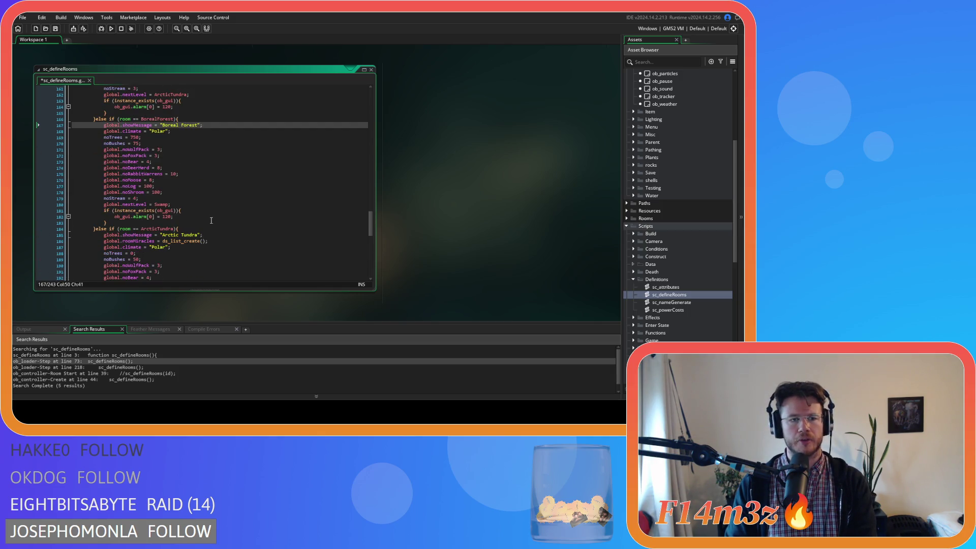
left_click_drag(218, 240, 56, 247)
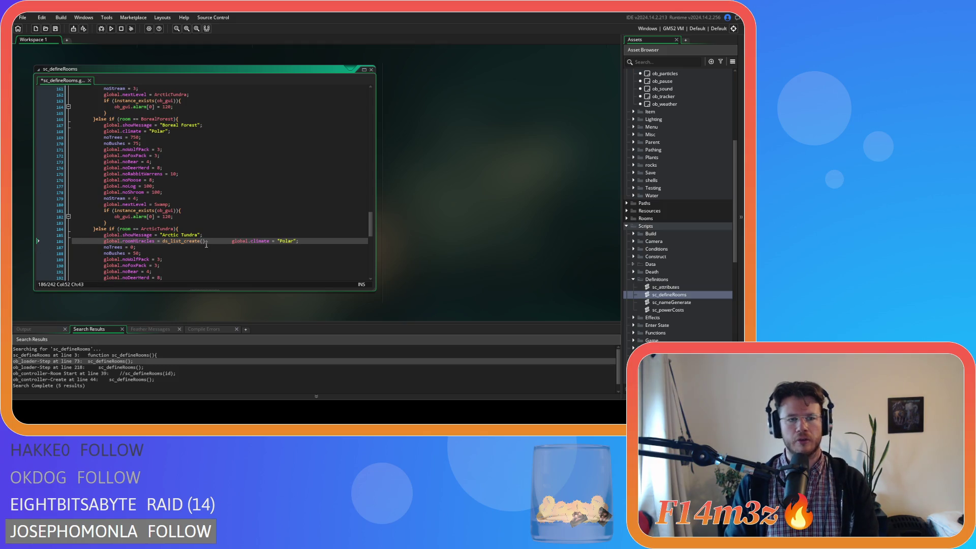
left_click_drag(215, 241, 72, 241)
key("BackSpace")
key("BackSpace")
scroll(214, 206, "down", 9)
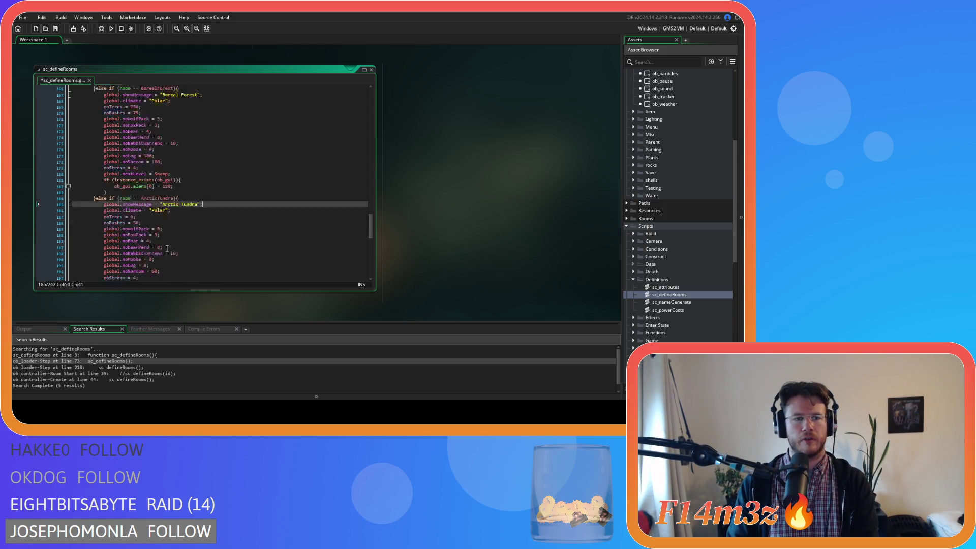
left_click_drag(221, 183, 49, 184)
key("BackSpace")
key("BackSpace")
scroll(175, 200, "down", 5)
scroll(175, 200, "down", 2)
left_click_drag(207, 171, 41, 173)
key("ctrl+c")
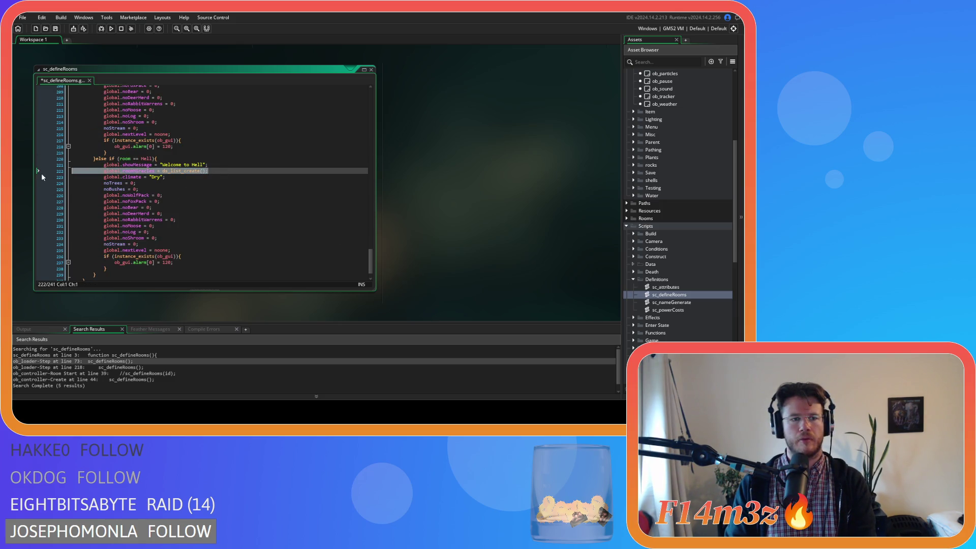
key("BackSpace")
key("BackSpace")
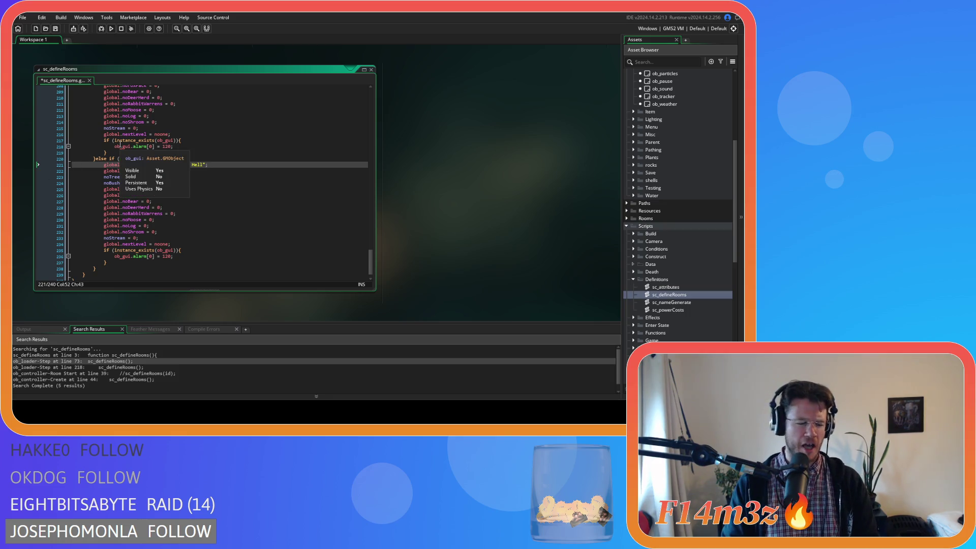
- Save sc_defineRooms and open the ob_controller object's events
key("ctrl+s")
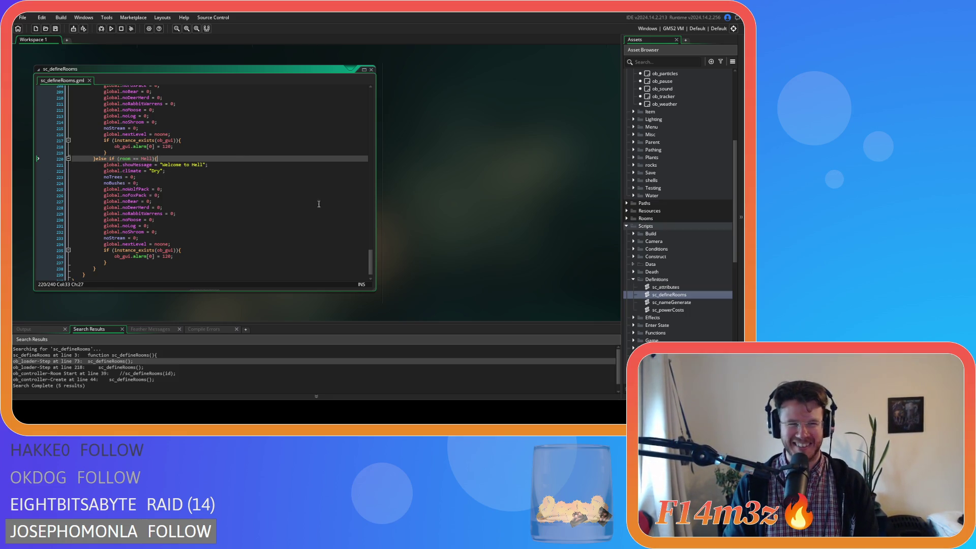
scroll(239, 153, "up", 20)
left_click(243, 119)
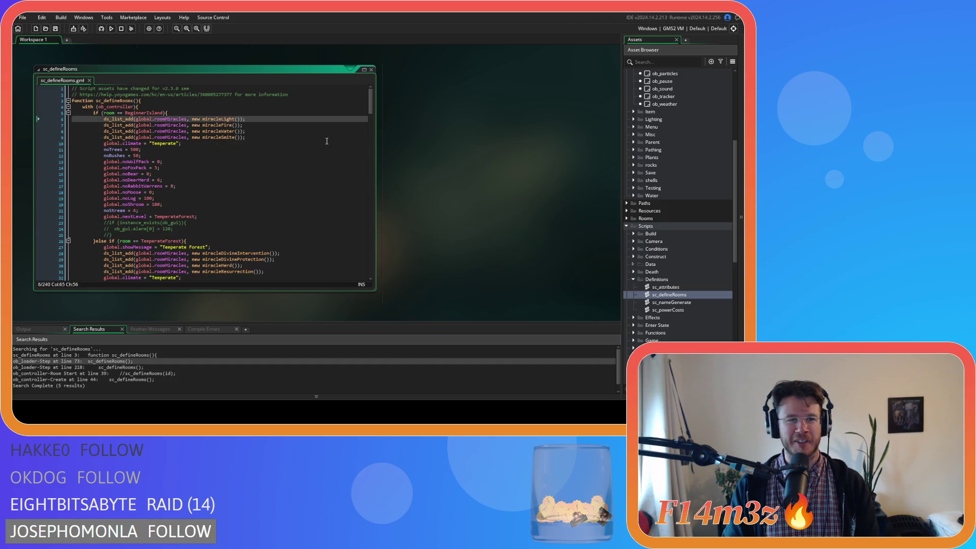
scroll(695, 161, "up", 5)
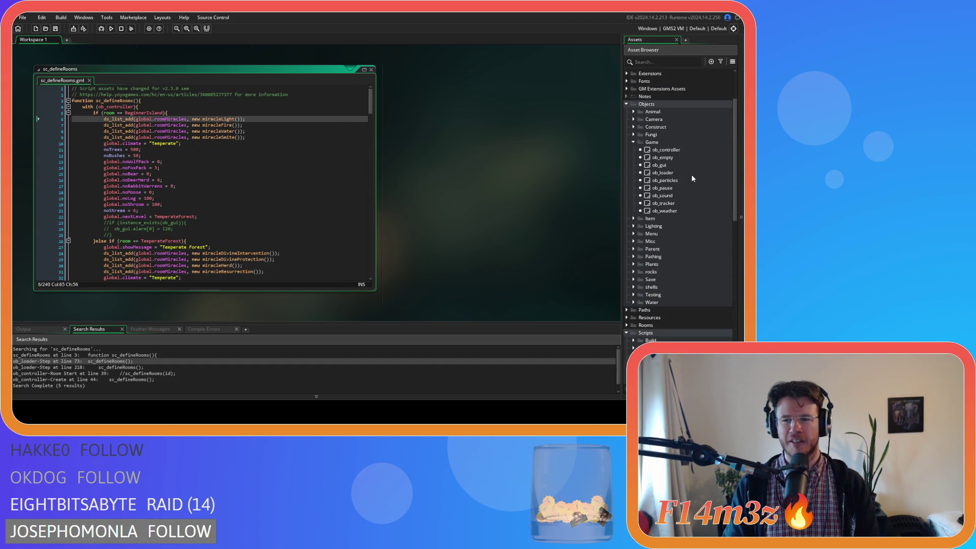
double_click(665, 149)
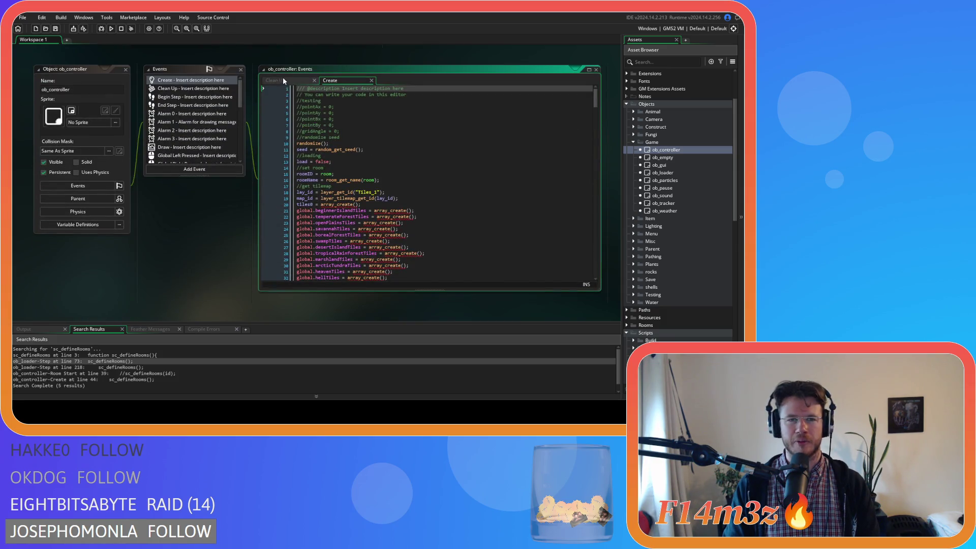
- Paste 'global.roomMiracles = ds_list_create();' under //set globals in the Create event and save
left_click(283, 81)
left_click(330, 80)
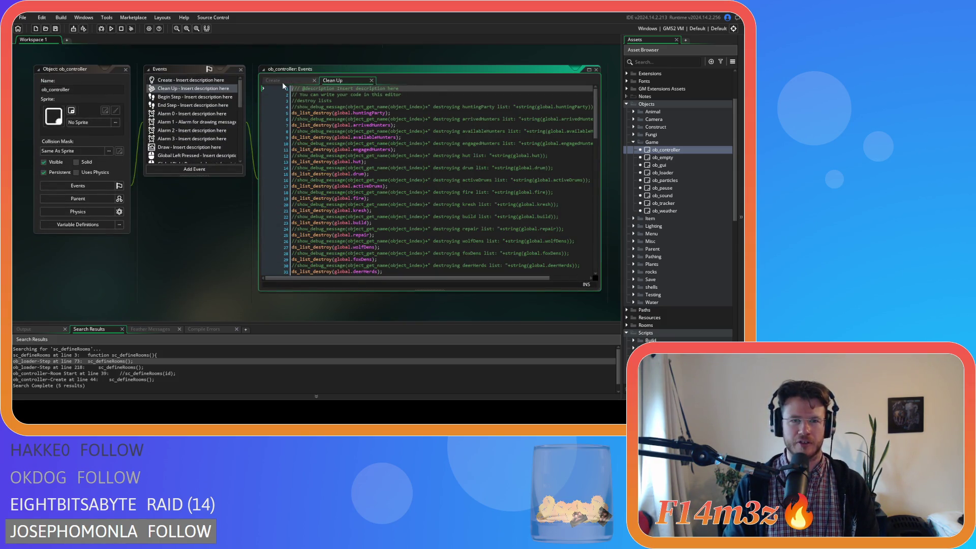
scroll(430, 163, "down", 5)
scroll(431, 163, "down", 4)
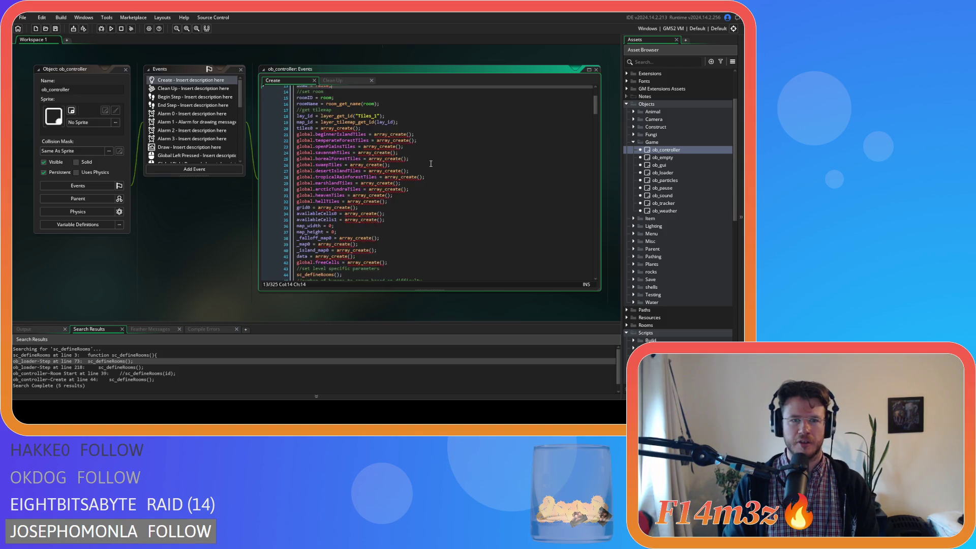
scroll(430, 163, "down", 20)
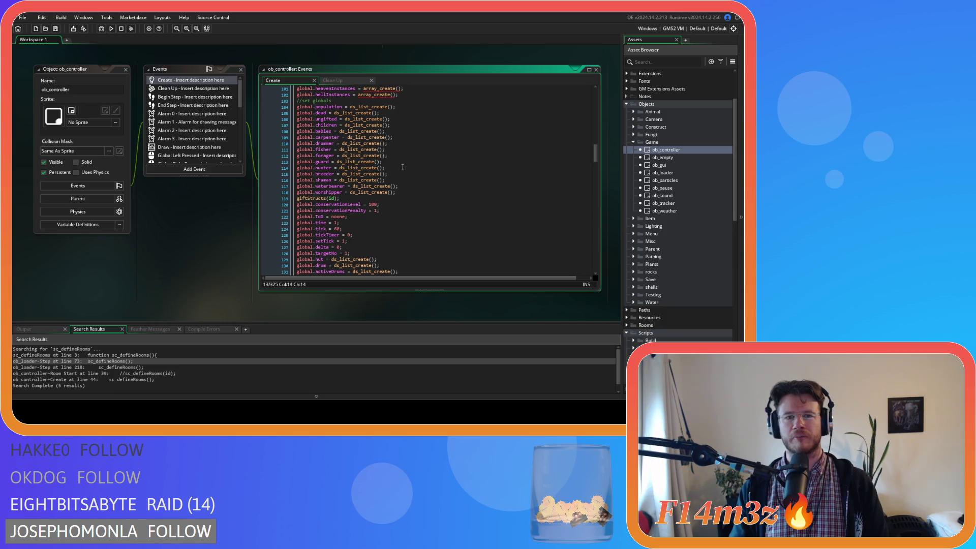
left_click(346, 102)
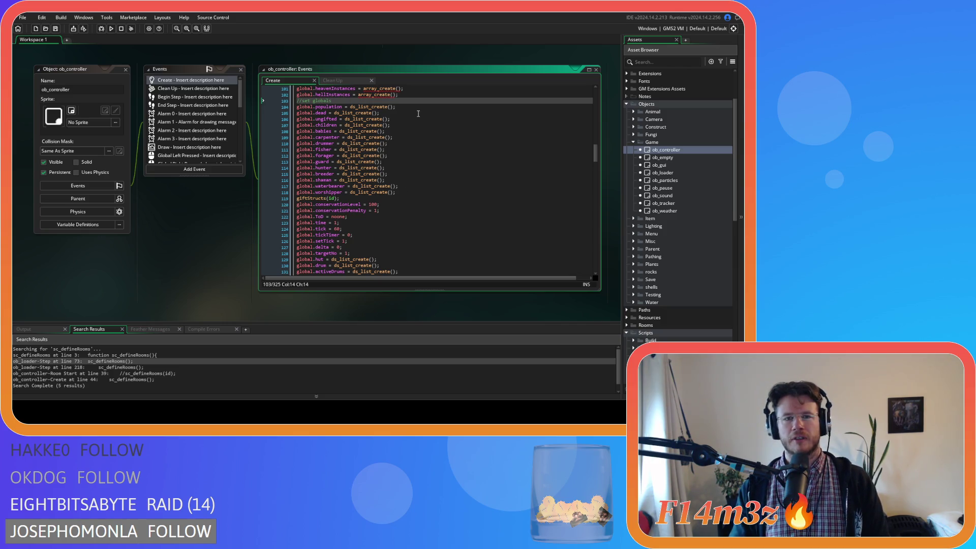
key("Return")
key("ctrl+v")
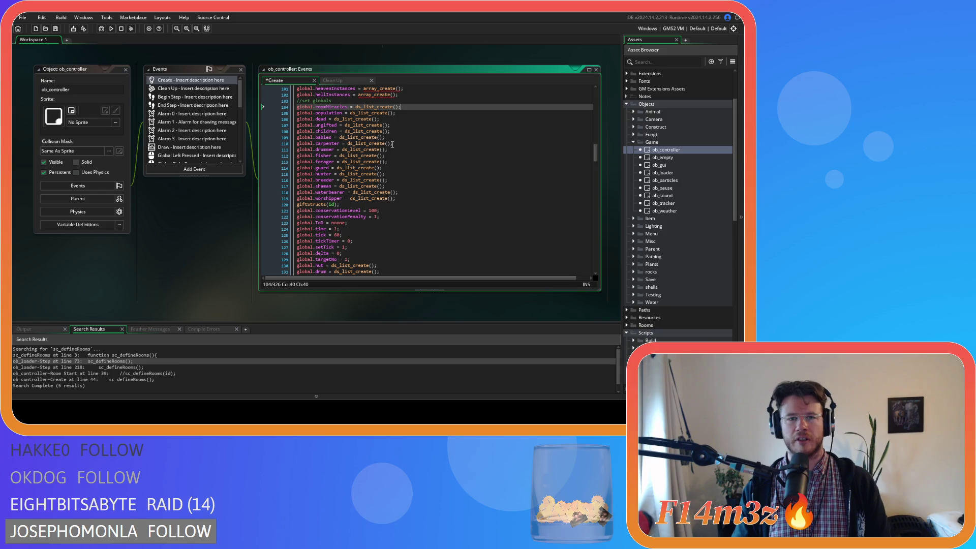
left_click(436, 131)
key("ctrl+s")
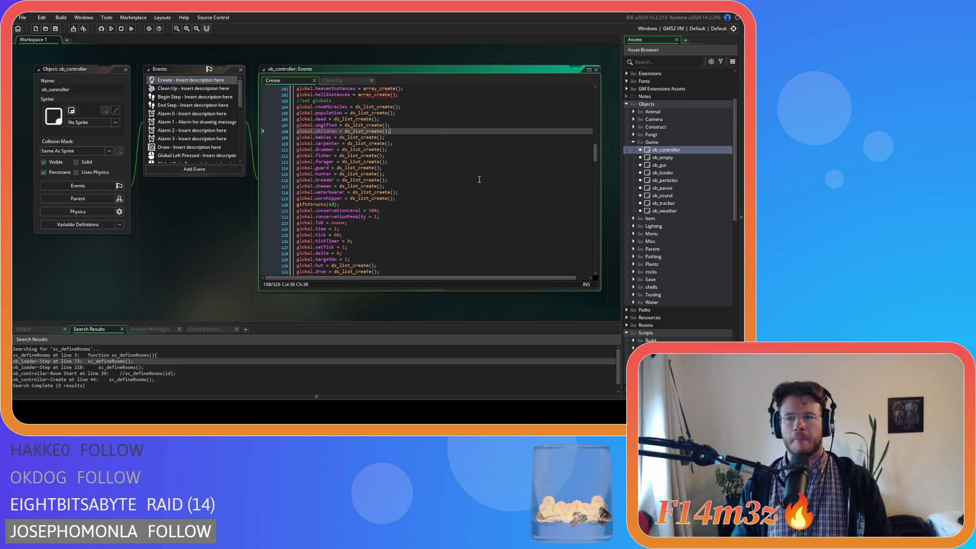
- Bring up ob_controller's Clean Up event code
left_click(344, 77)
scroll(459, 192, "down", 5)
scroll(459, 192, "up", 5)
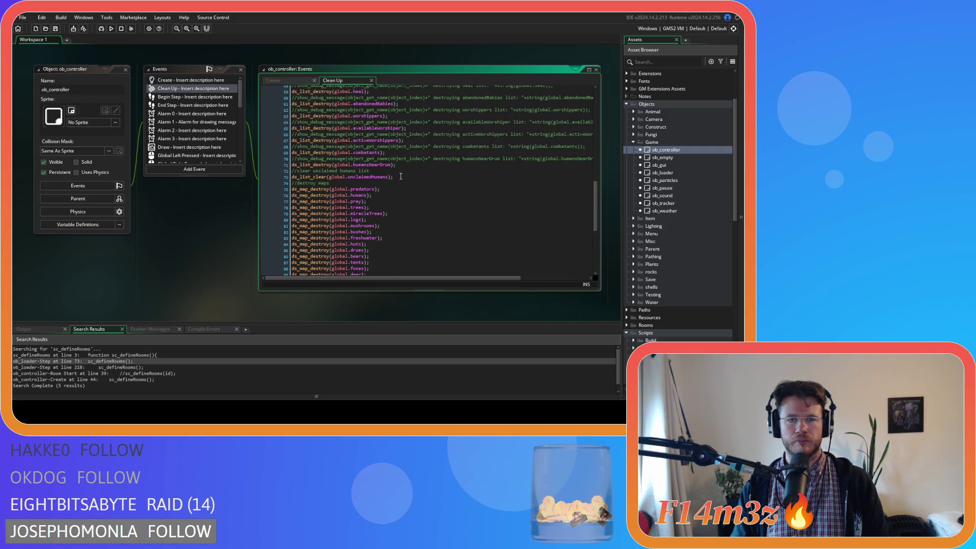
- Duplicate the ds_list_destroy(global.humansNearDrum) line, rename it to roomMiracles, and save
left_click_drag(401, 177, 249, 173)
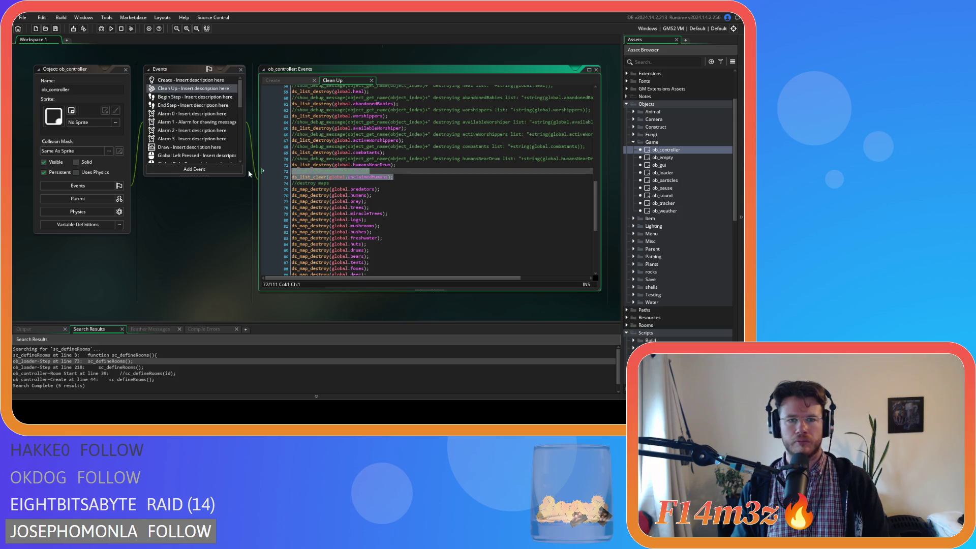
left_click(392, 190)
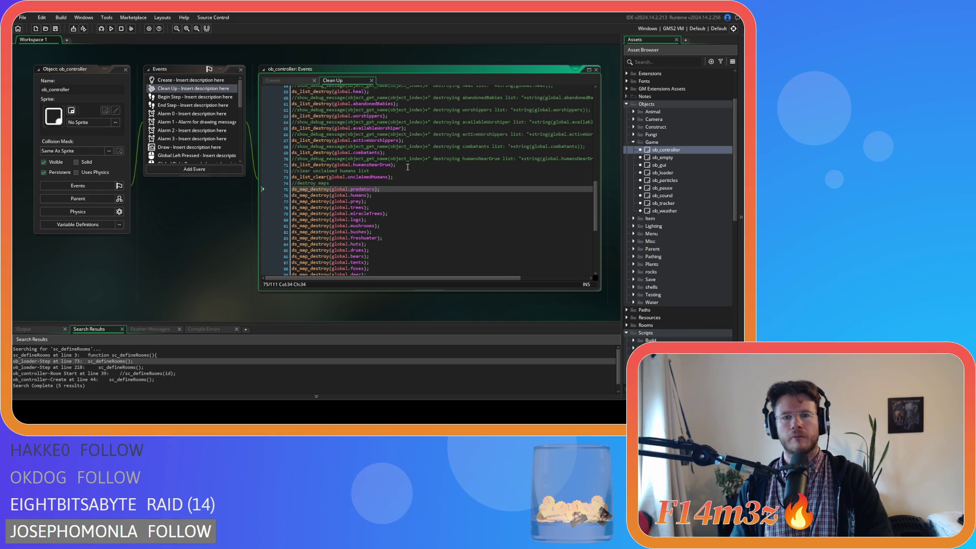
left_click(406, 165)
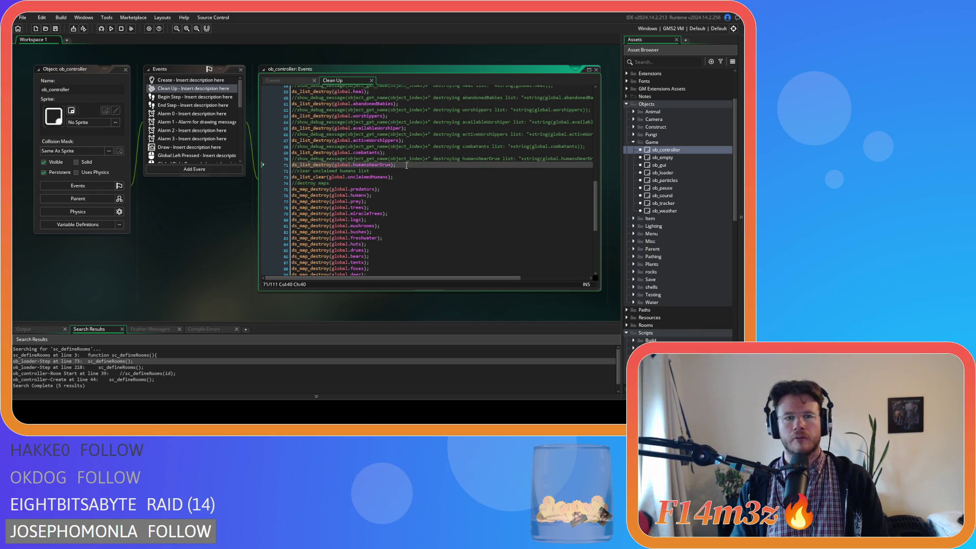
key("ctrl+d")
double_click(366, 171)
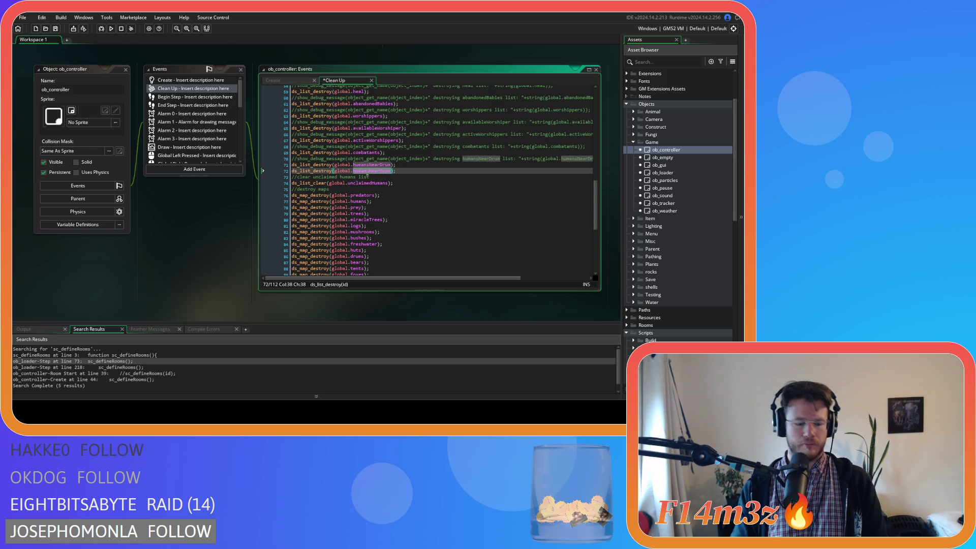
type("roomMiracles")
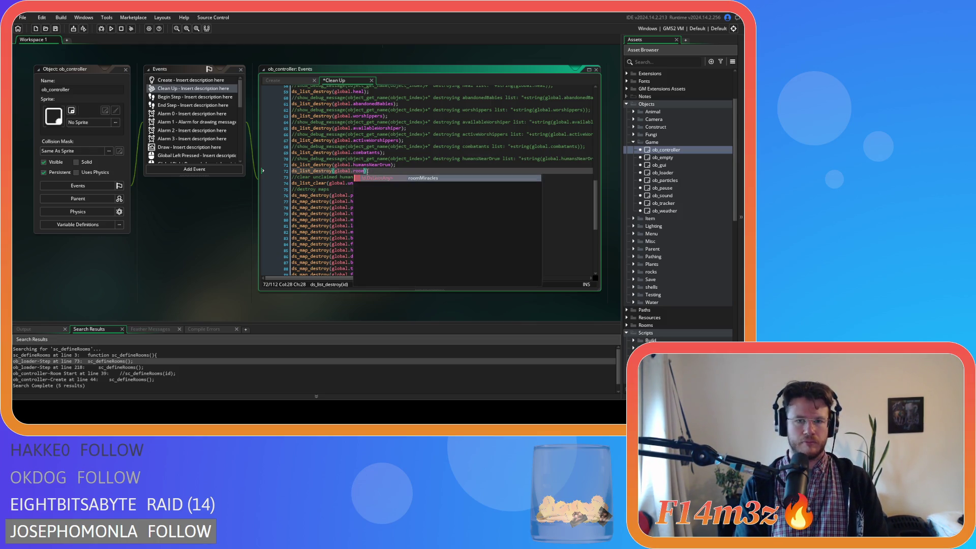
key("ctrl+s")
left_click(431, 172)
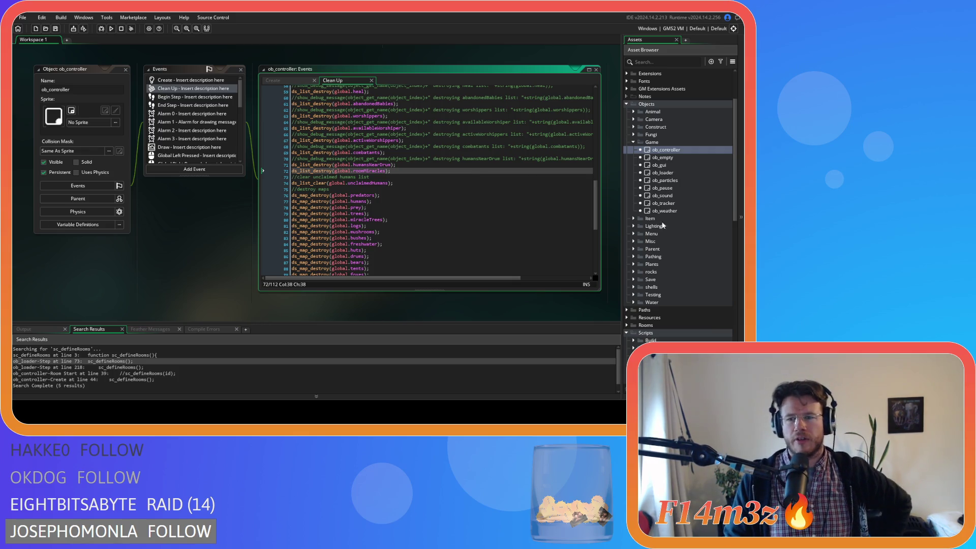
scroll(656, 203, "down", 10)
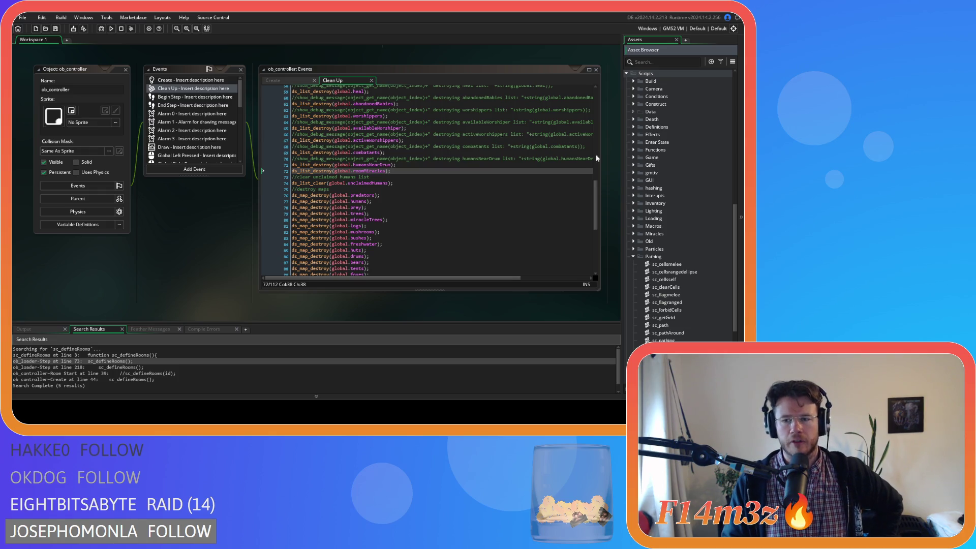
scroll(711, 188, "down", 5)
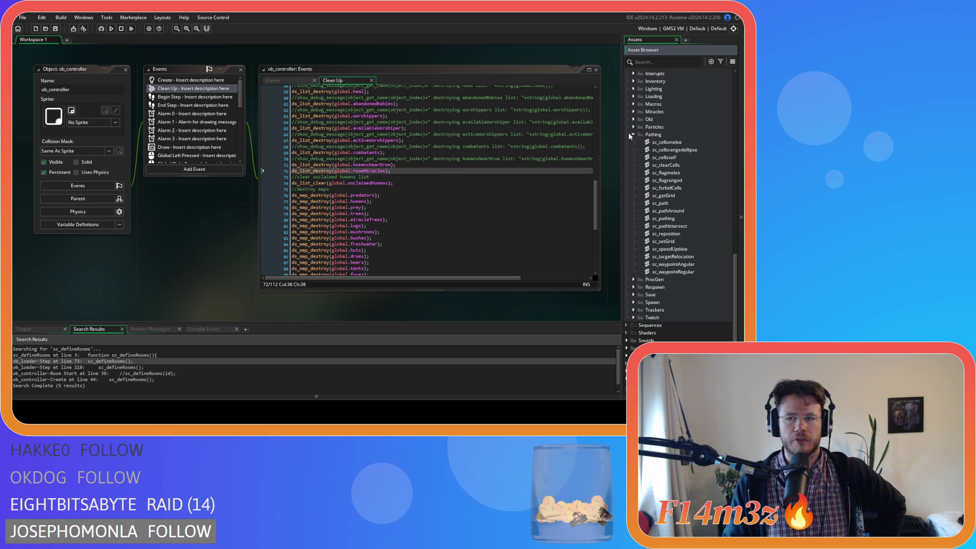
left_click(632, 134)
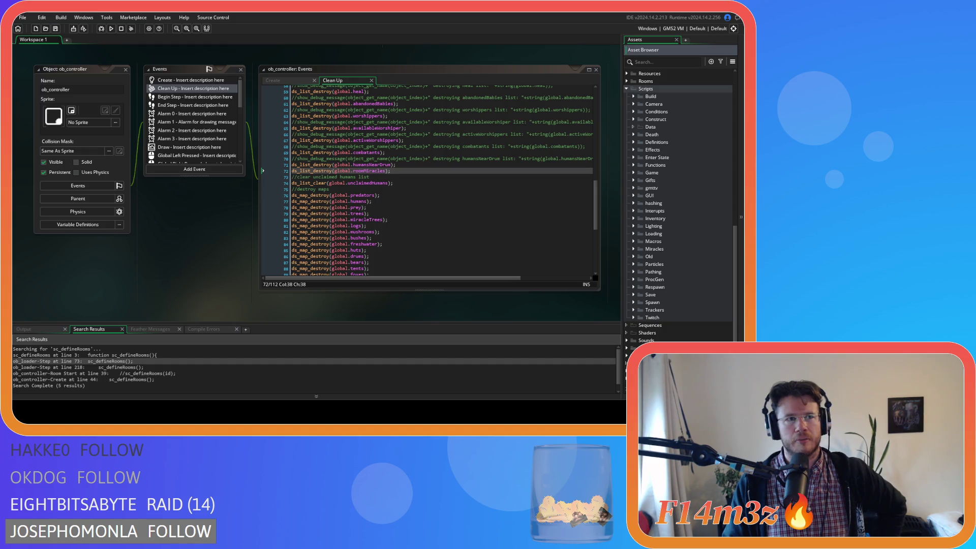
left_click(488, 190)
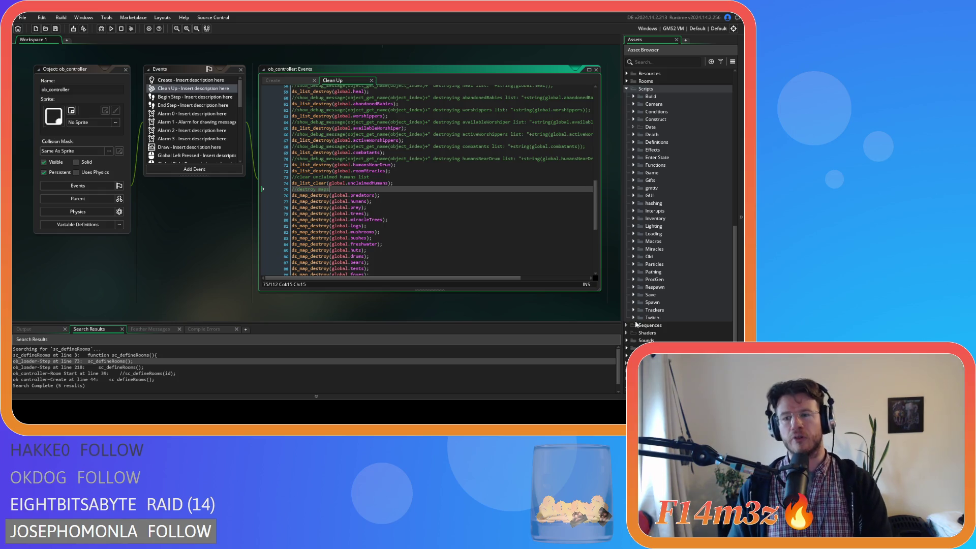
left_click(633, 142)
- Add ds_list_clear(global.roomMiracles) inside the BeginnerIsland block and save
double_click(668, 157)
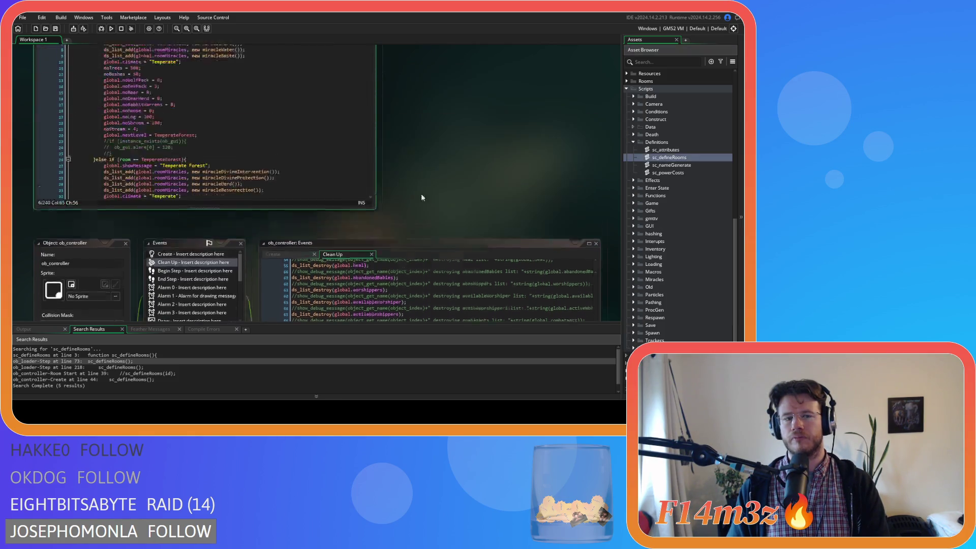
left_click(184, 146)
left_click(168, 113)
key("Return")
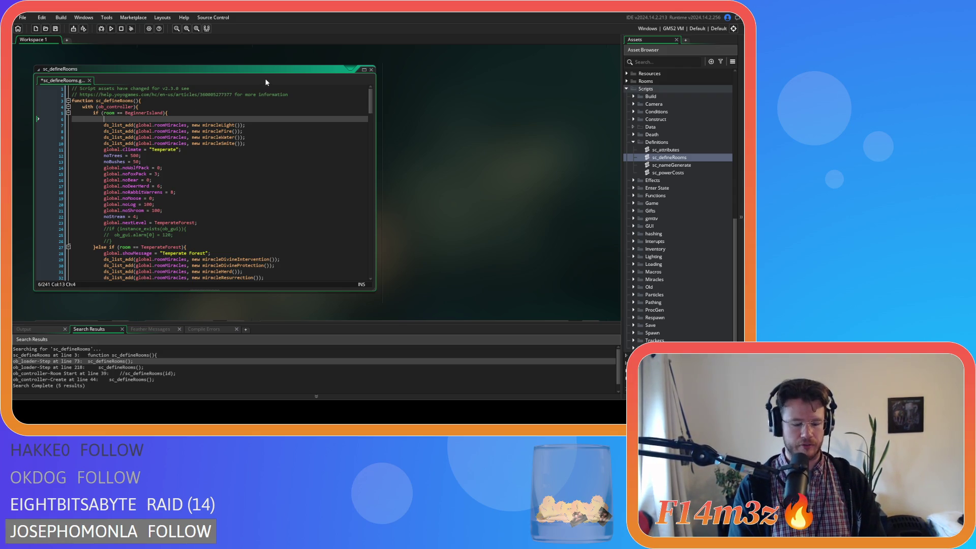
type("ds_list_c")
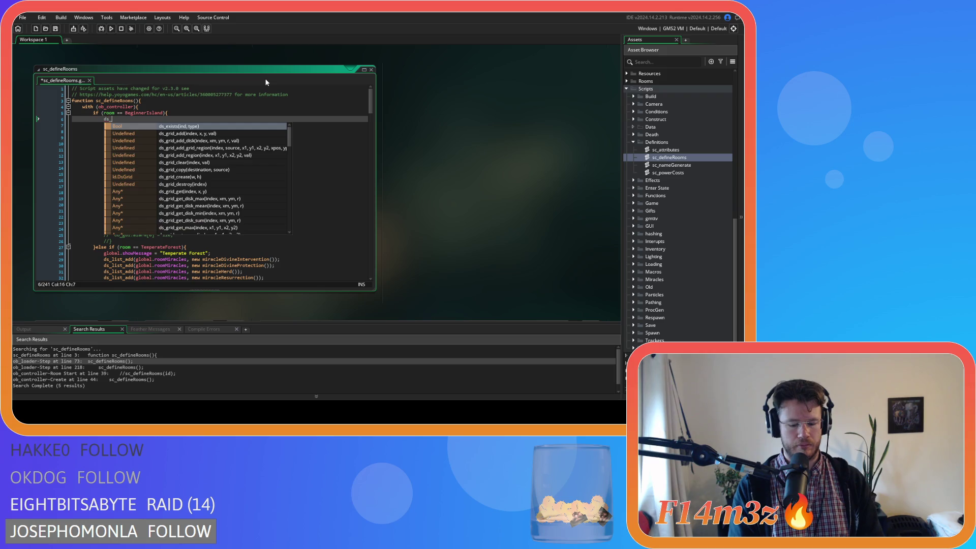
key("Return")
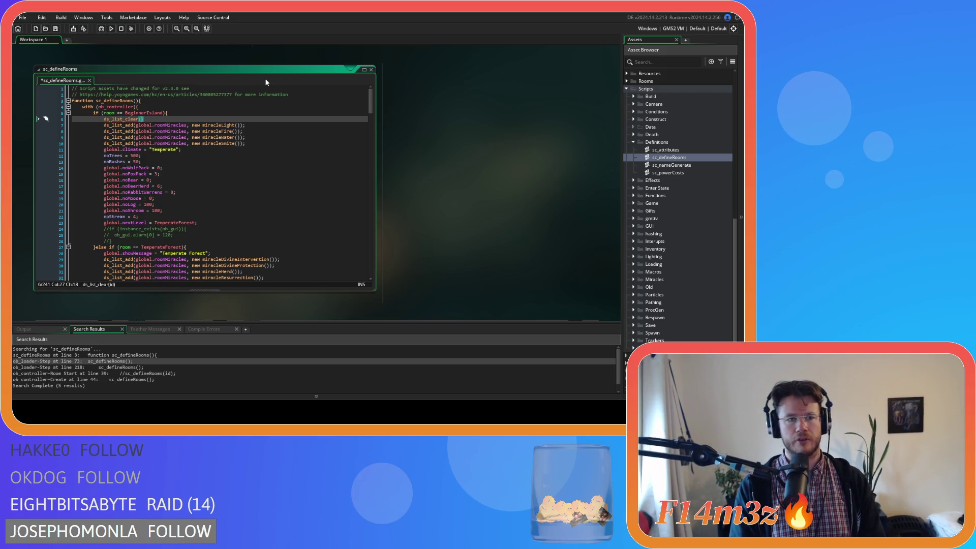
type("global.roomMiracles")
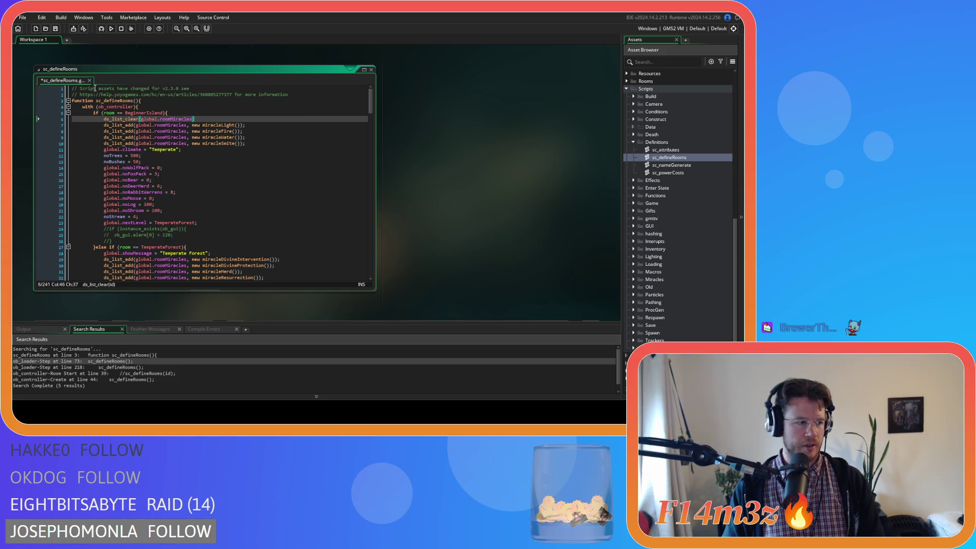
type(")")
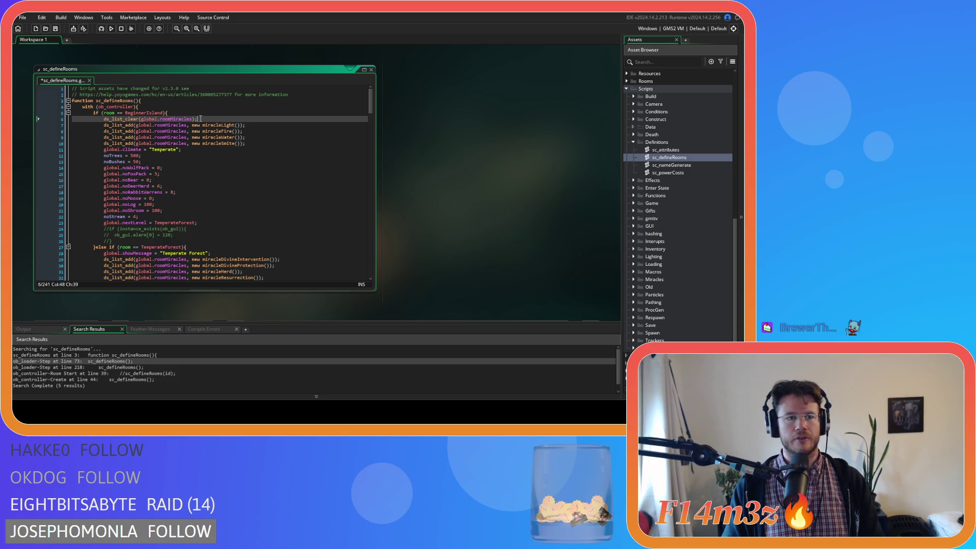
key("ctrl+s")
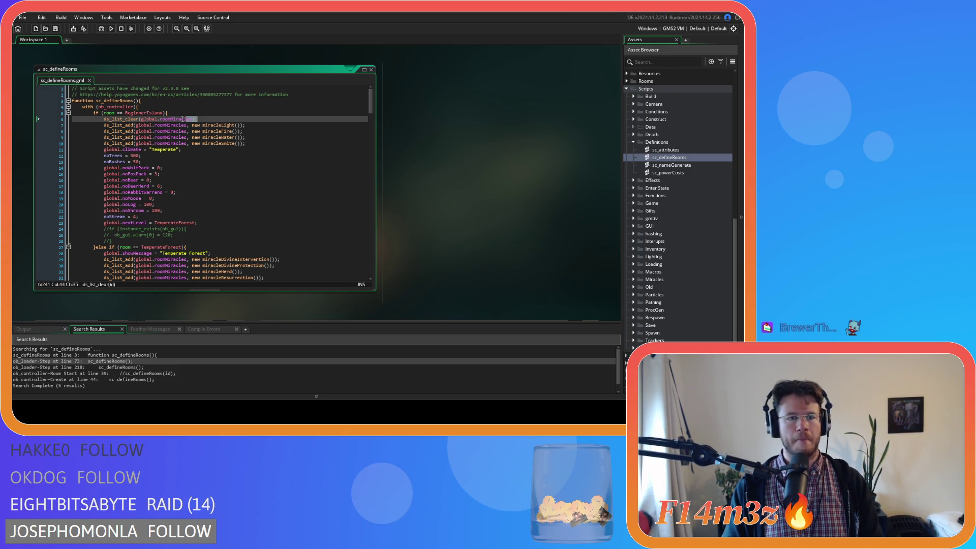
- Paste the ds_list_clear call below the Temperate Forest showMessage line
key("Home")
scroll(219, 169, "down", 5)
left_click(229, 162)
key("Return")
type("ds_list_clear(global.roomMiracles);")
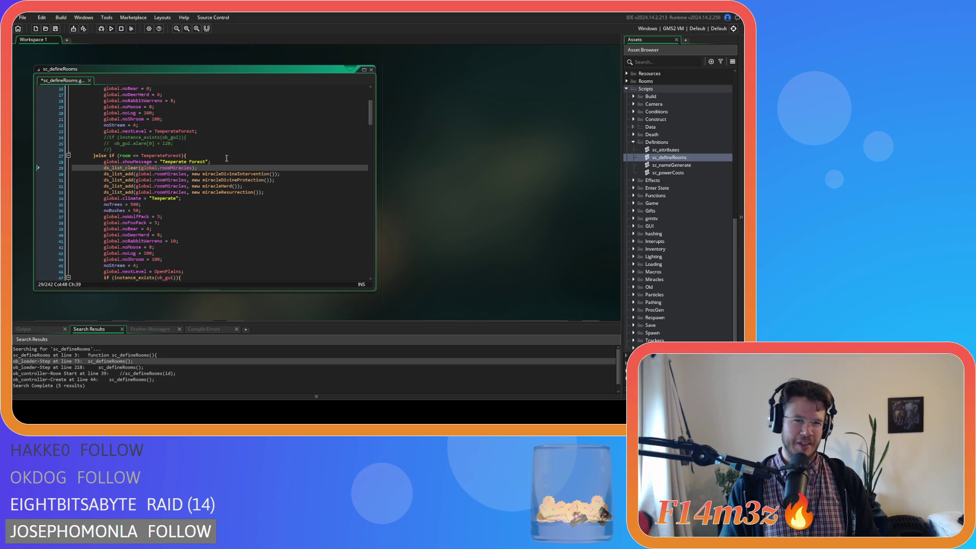
scroll(228, 168, "down", 3)
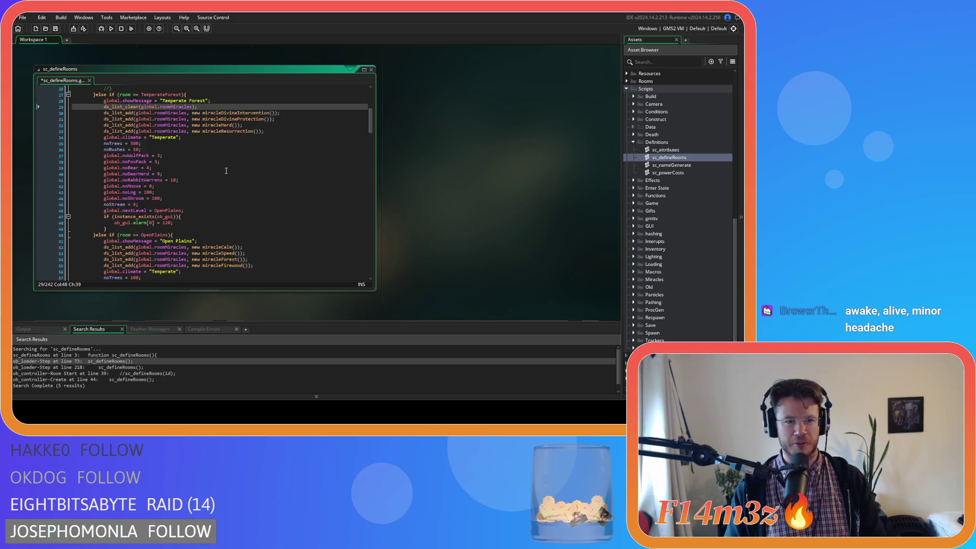
- Paste ds_list_clear(global.roomMiracles); under the OpenPlains and TropicalRainforest messages, saving after each
left_click(195, 240)
key("Return")
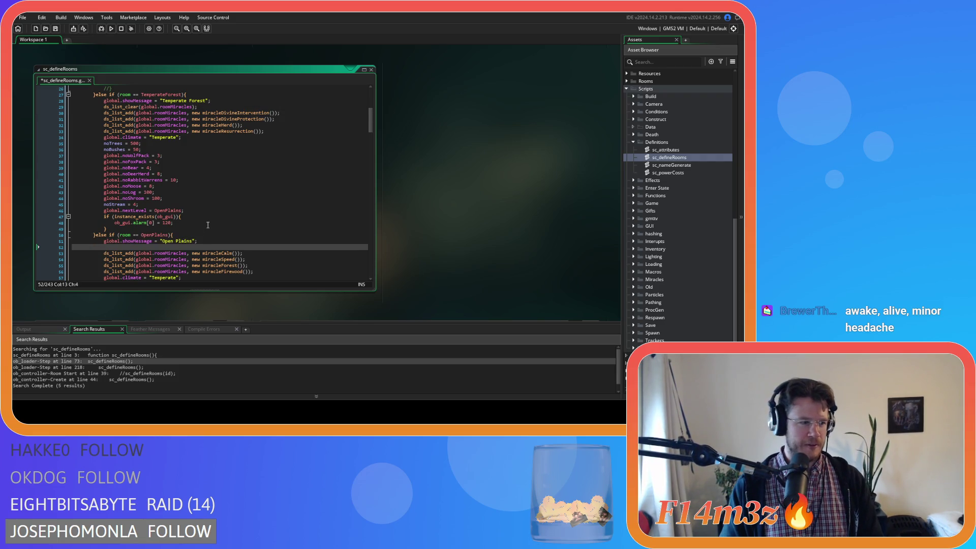
type("ds_list_clear(global.roomMiracles);")
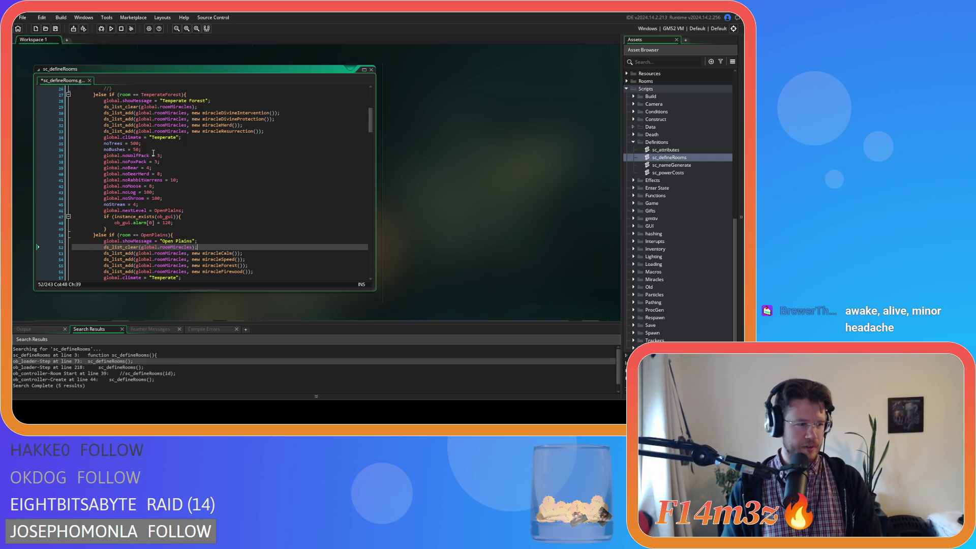
key("ctrl+s")
scroll(221, 206, "down", 10)
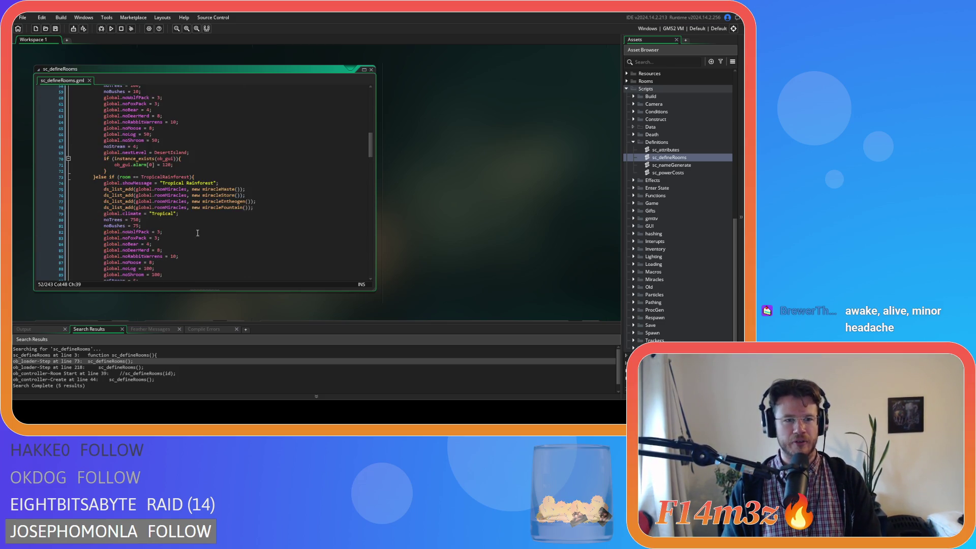
left_click(226, 183)
key("Return")
type("ds_list_clear(global.roomMiracles);")
key("ctrl+s")
- Paste the same clear call under the Savannah message, save, and review the new lines
scroll(202, 217, "down", 6)
left_click(202, 217)
key("Return")
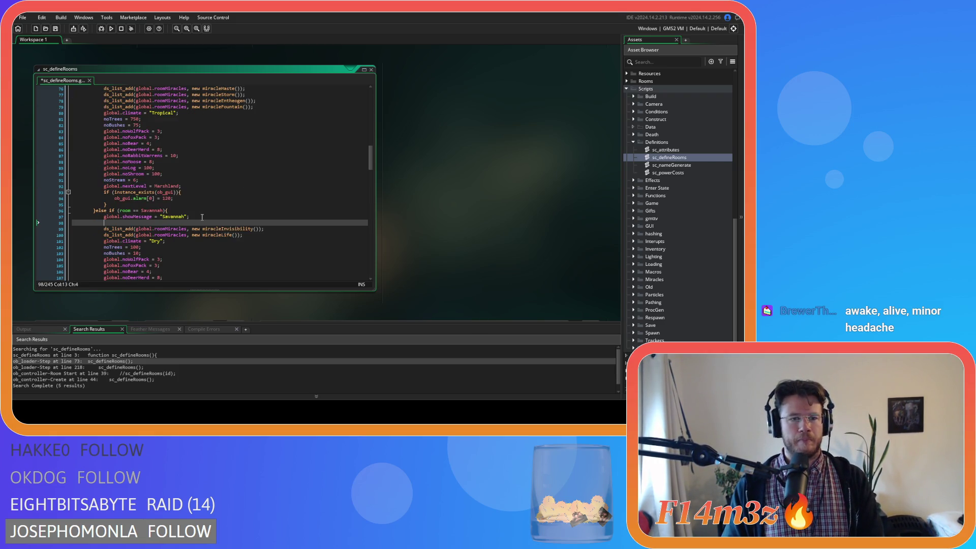
type("ds_list_clear(global.roomMiracles);")
scroll(193, 234, "down", 7)
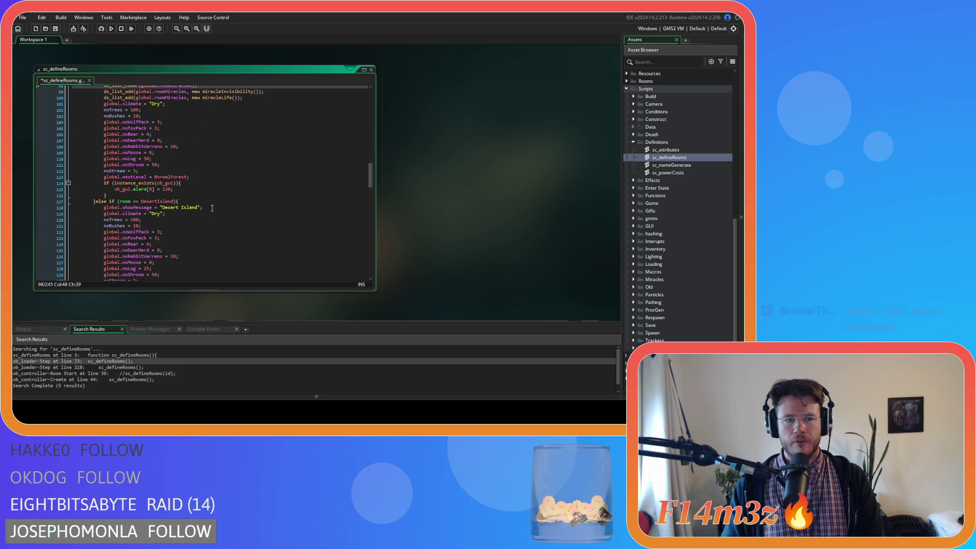
scroll(211, 207, "up", 3)
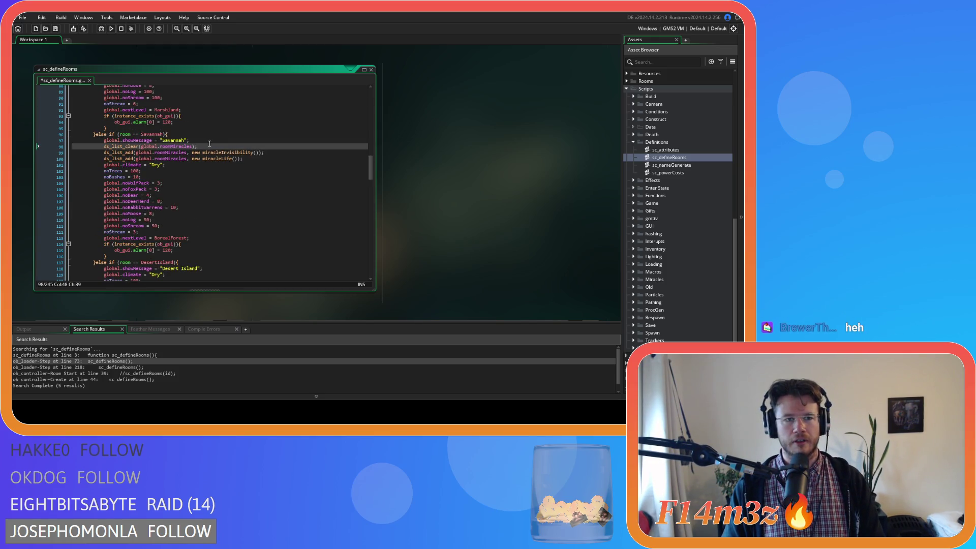
left_click(251, 256)
key("ctrl+s")
left_click(258, 160)
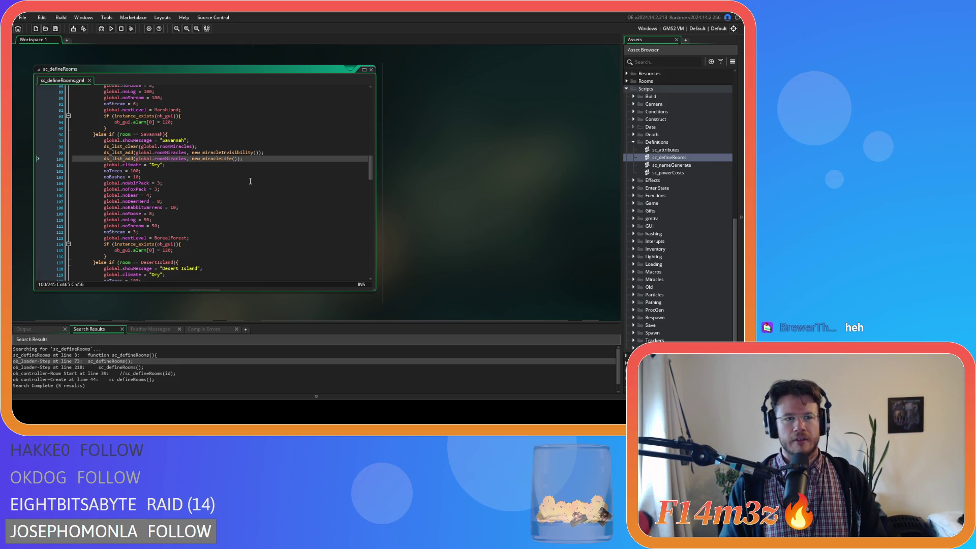
scroll(249, 180, "up", 12)
left_click(214, 234)
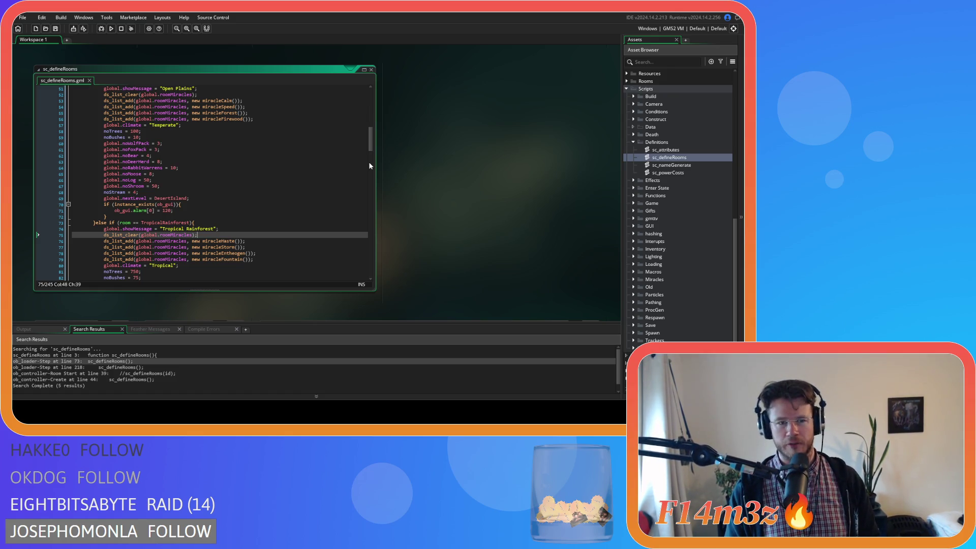
left_click(219, 172)
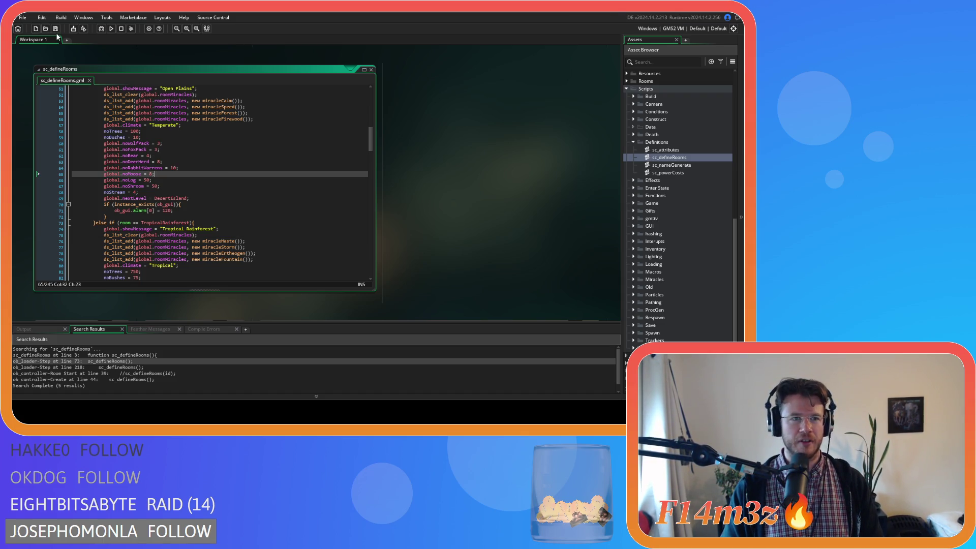
left_click_drag(369, 137, 374, 85)
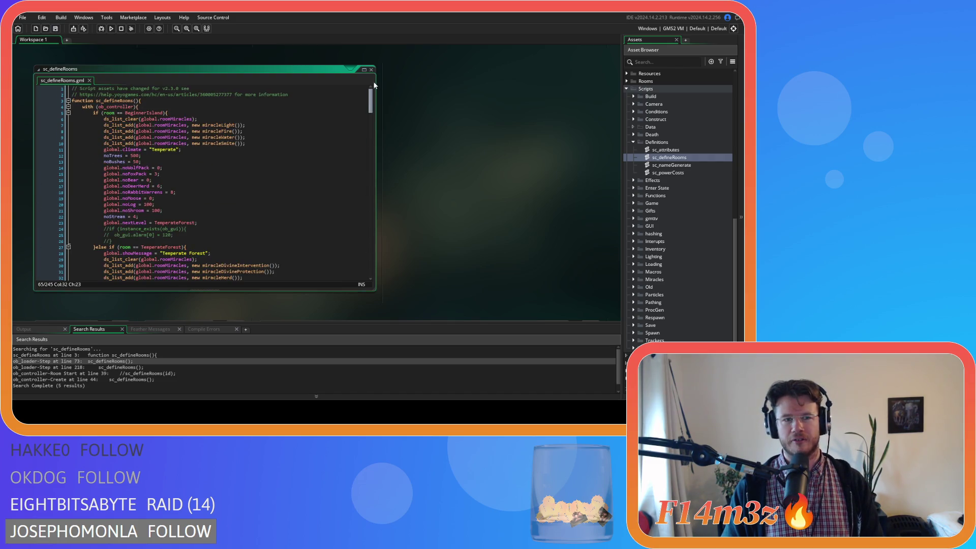
- Remove the spaces around == in the BeginnerIsland and TemperateForest room checks
left_click(265, 150)
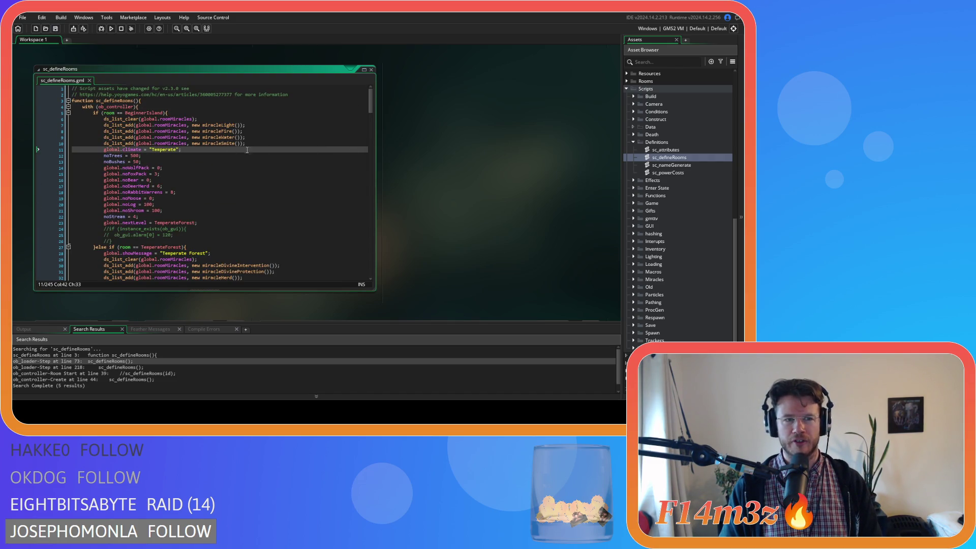
left_click(118, 112)
key("BackSpace")
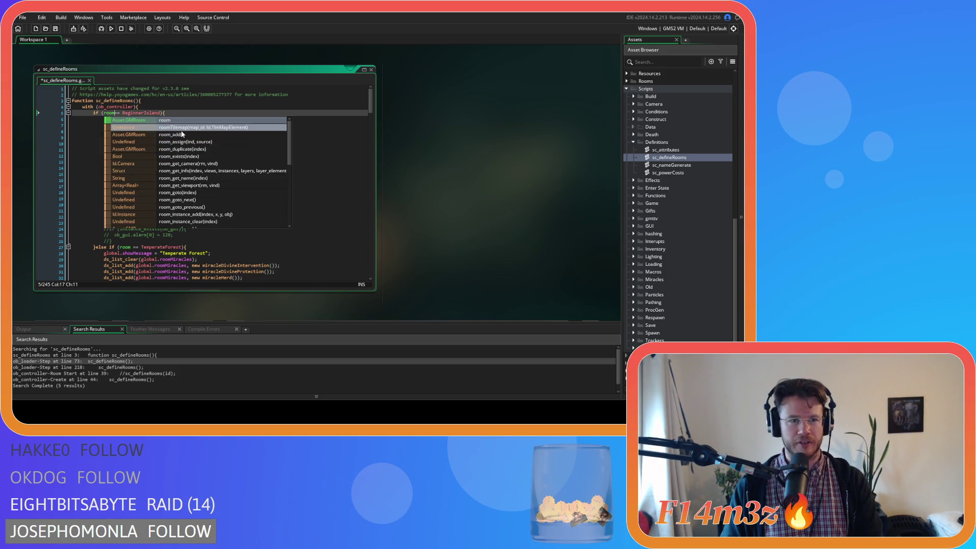
type("==")
key("Delete")
left_click(130, 247)
key("Delete")
key("Delete")
scroll(176, 216, "down", 10)
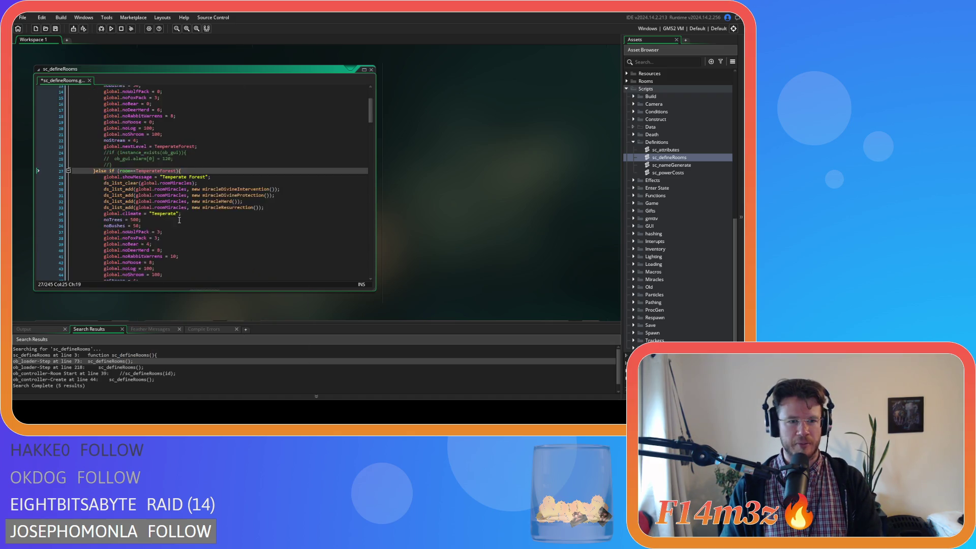
left_click(135, 204)
- Remove the spaces around == in the OpenPlains, TropicalRainforest and Savannah room checks
key("Delete")
key("Right")
key("Right")
key("Delete")
scroll(162, 186, "down", 8)
left_click(145, 192)
key("Delete")
key("Right")
key("Right")
key("Delete")
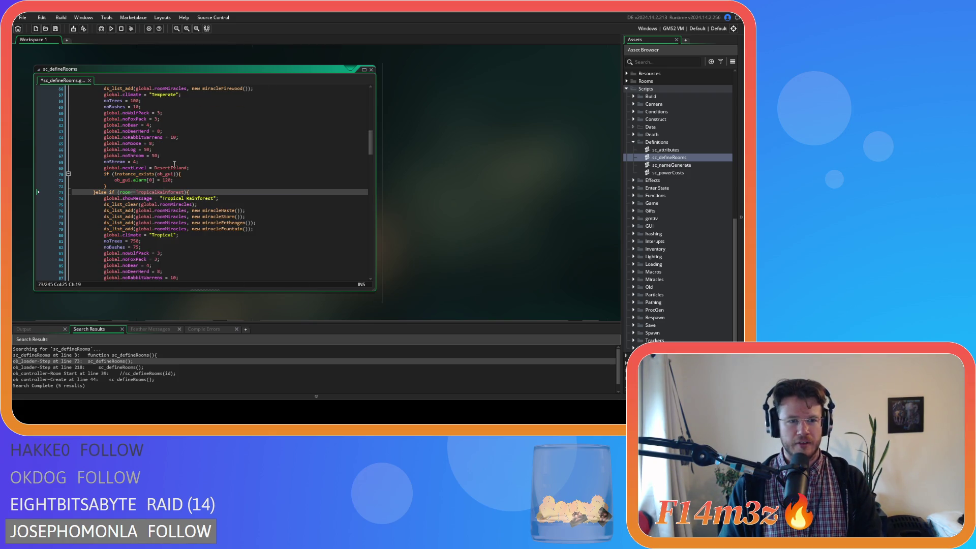
scroll(175, 164, "down", 9)
left_click(131, 164)
key("Delete")
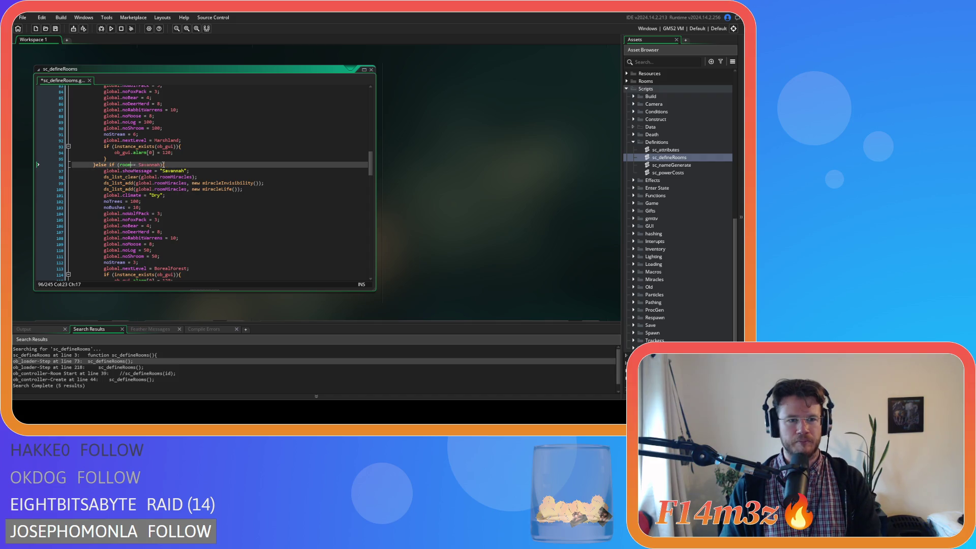
key("Right")
key("Right")
key("Delete")
- Remove the spaces around == in the DesertIsland and Swamp room checks
scroll(135, 211, "down", 4)
left_click(132, 216)
key("Delete")
key("Right")
key("Right")
key("Delete")
scroll(144, 177, "down", 9)
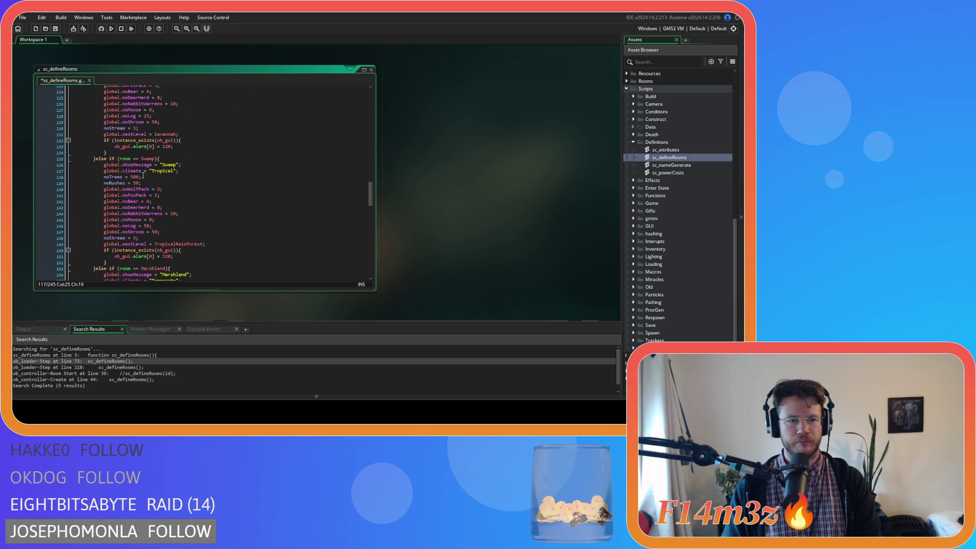
left_click(131, 158)
key("Delete")
key("Right")
key("Right")
key("Delete")
- Remove the spaces around == in the Marshland and BorealForest room checks
scroll(154, 167, "down", 6)
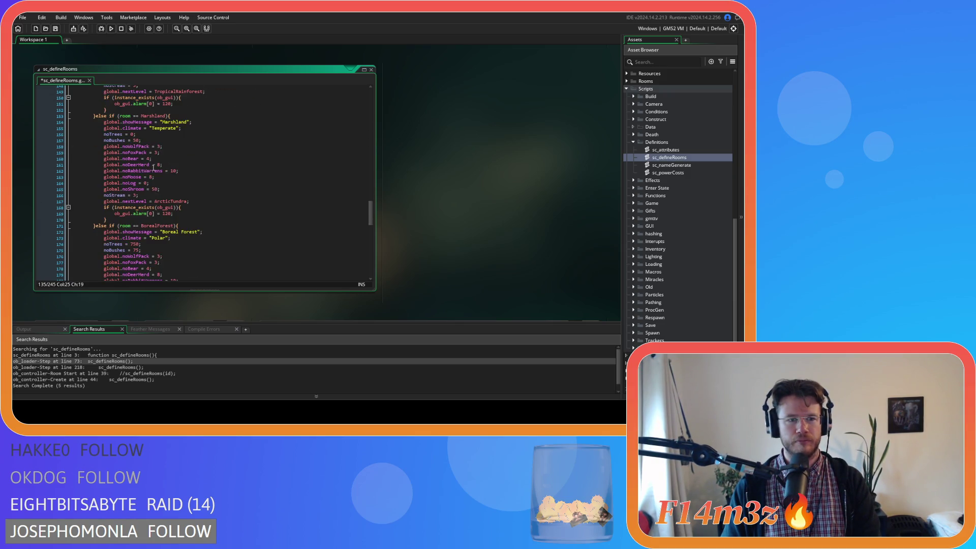
left_click(130, 116)
key("Delete")
key("Right")
key("Right")
key("Delete")
left_click(131, 226)
key("Delete")
key("Right")
key("Right")
key("Delete")
- Remove the spaces around == in the ArcticTundra and Heaven room checks
scroll(131, 227, "down", 8)
left_click(132, 183)
key("Delete")
key("Right")
scroll(144, 201, "down", 3)
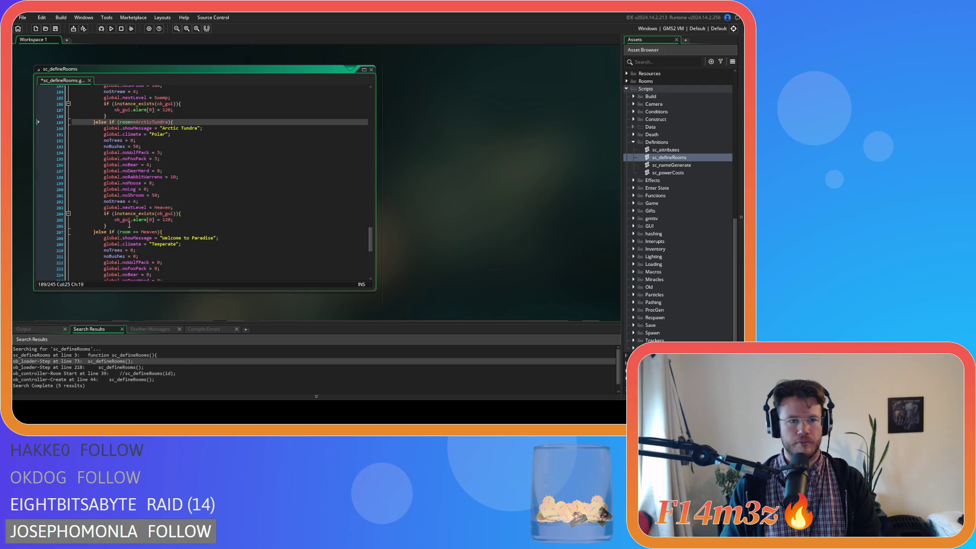
left_click(130, 231)
key("Delete")
- Remove the spaces around == in the Hell room check and save the script
scroll(178, 207, "down", 3)
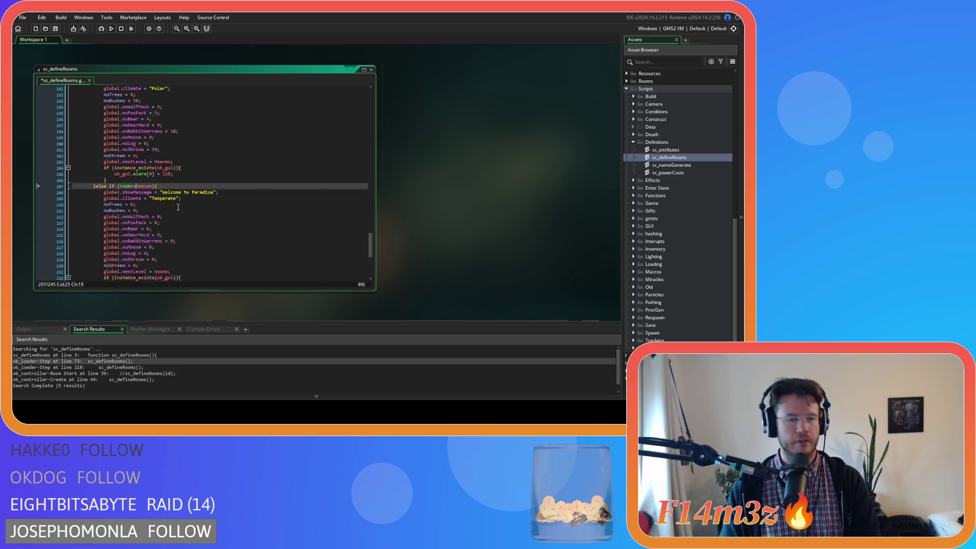
scroll(177, 207, "down", 2)
scroll(178, 207, "down", 2)
left_click(132, 235)
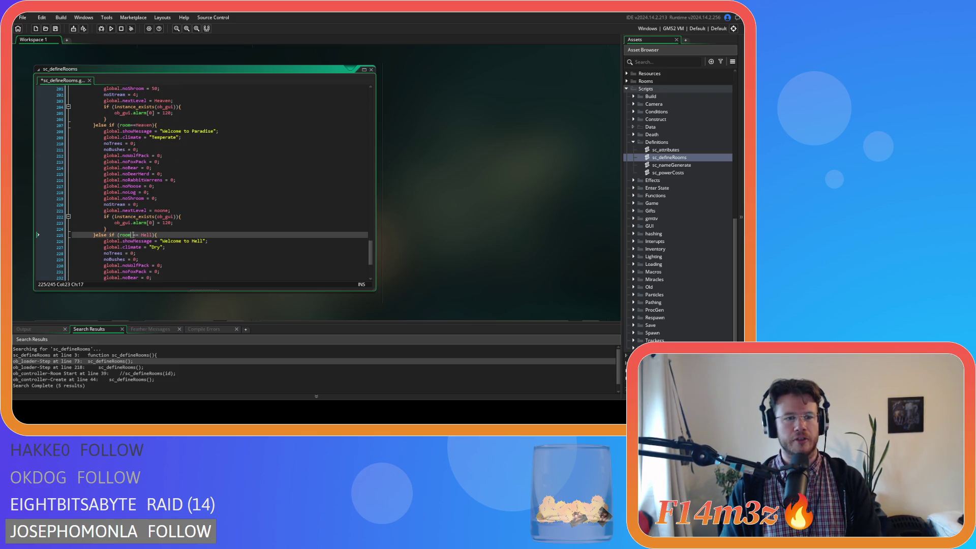
key("Delete")
key("Right")
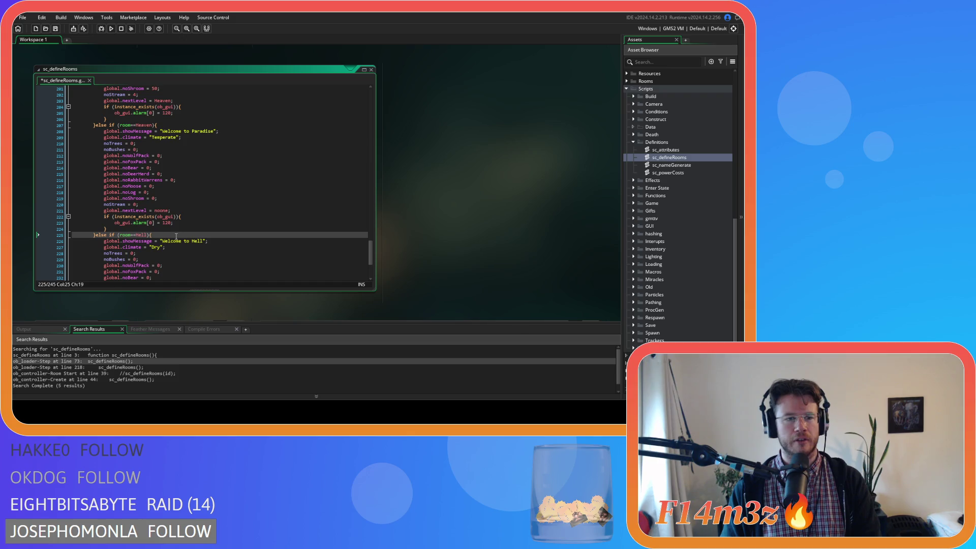
key("Delete")
key("ctrl+s")
key("Down")
key("End")
scroll(291, 133, "down", 5)
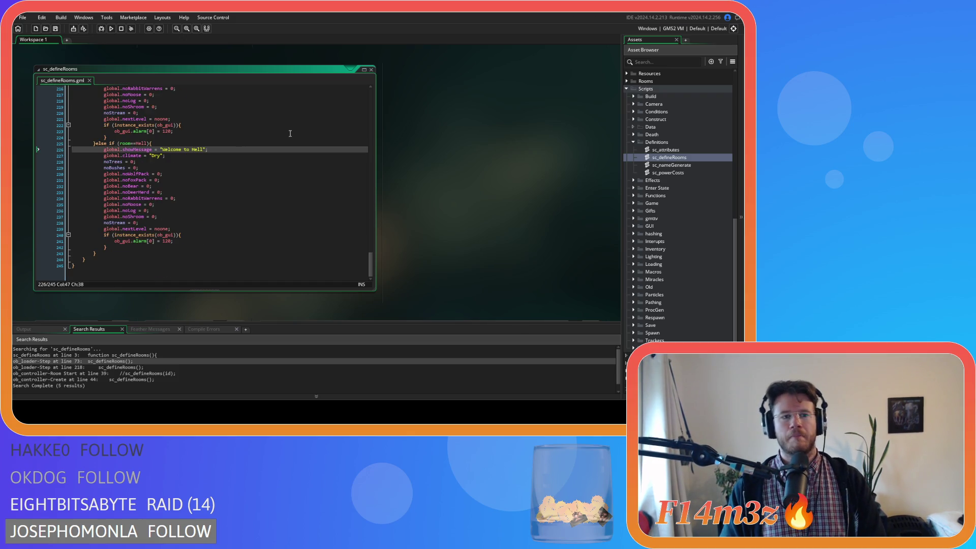
- Close all editor windows via Windows > Close All and collapse the Definitions, Scripts and Objects folders
right_click(492, 189)
mouse_move(508, 198)
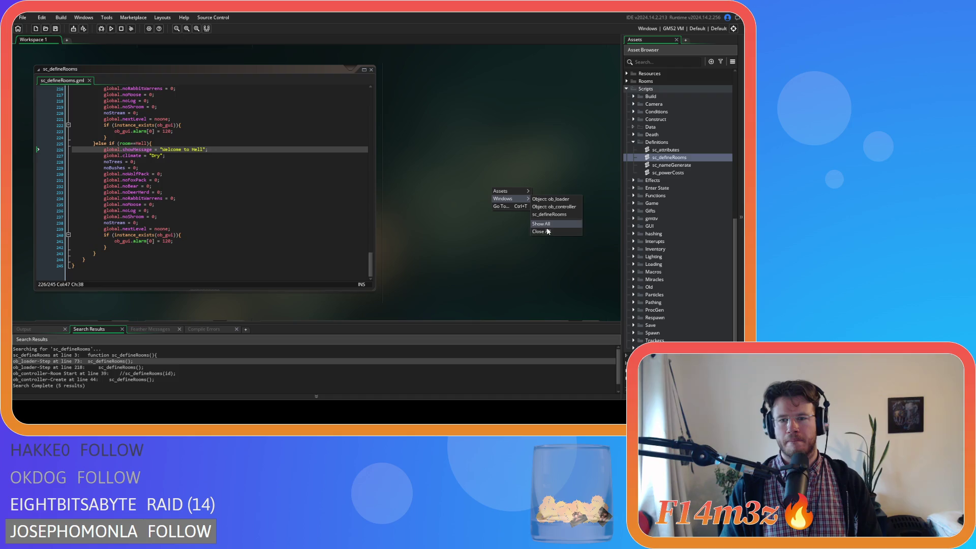
left_click(546, 231)
left_click(634, 143)
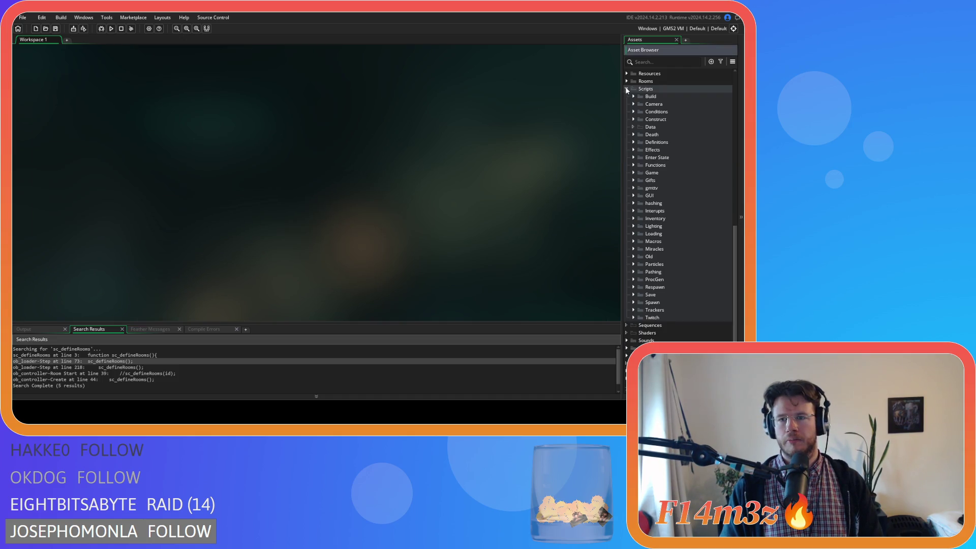
left_click(634, 125)
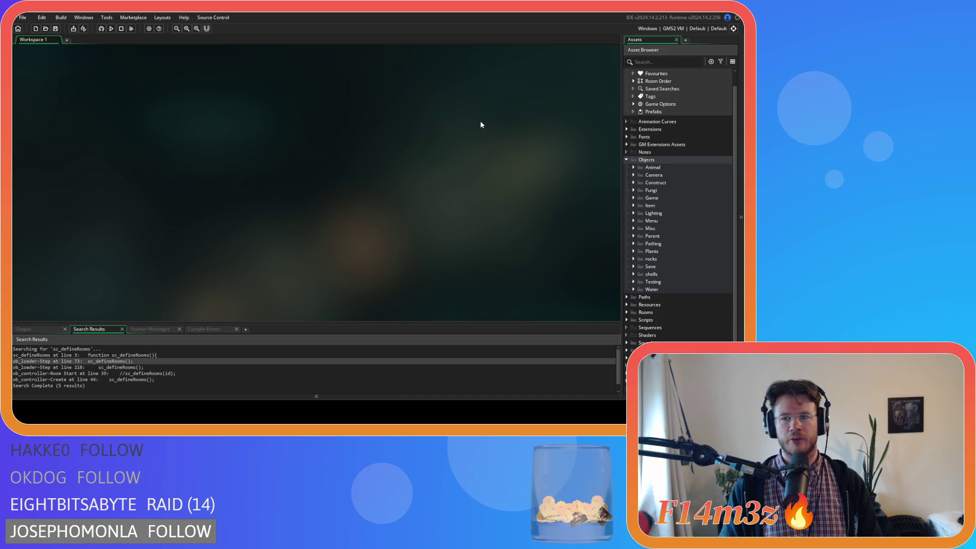
left_click(626, 160)
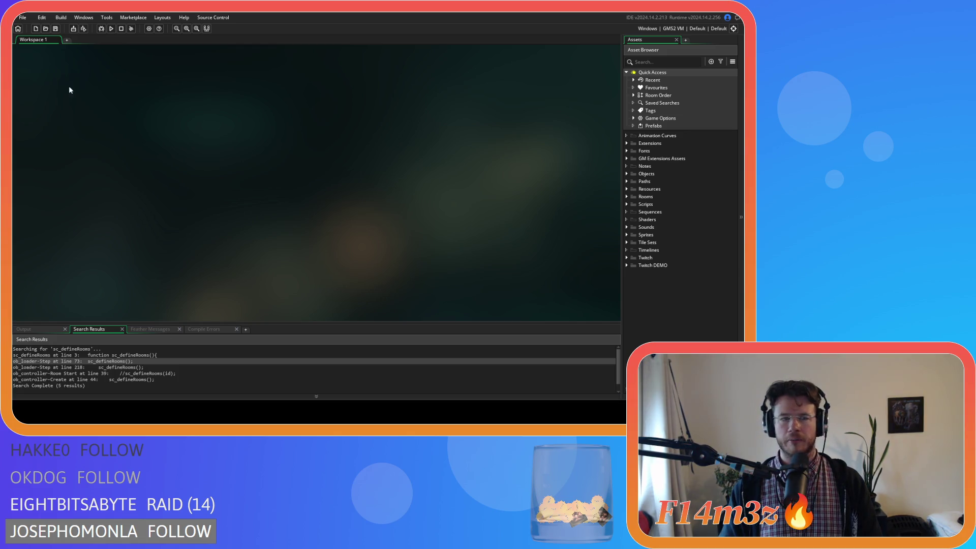
left_click(55, 29)
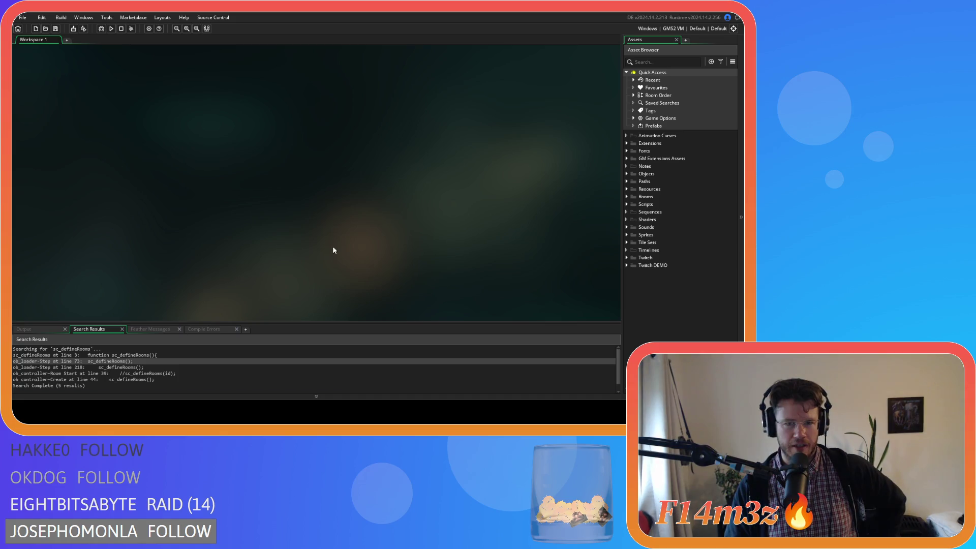
- Briefly open ob_controller from the Objects Game folder, then close it and collapse Objects
left_click(628, 175)
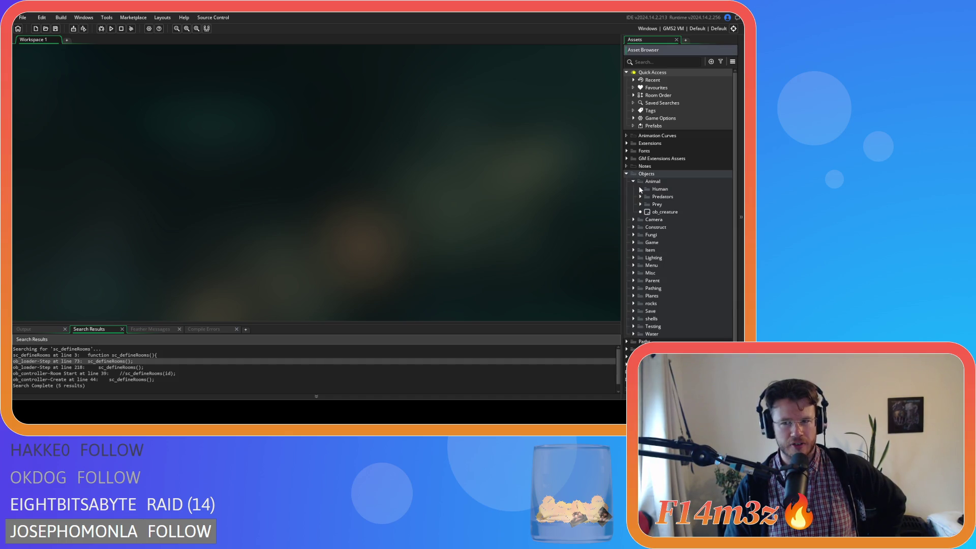
left_click(634, 212)
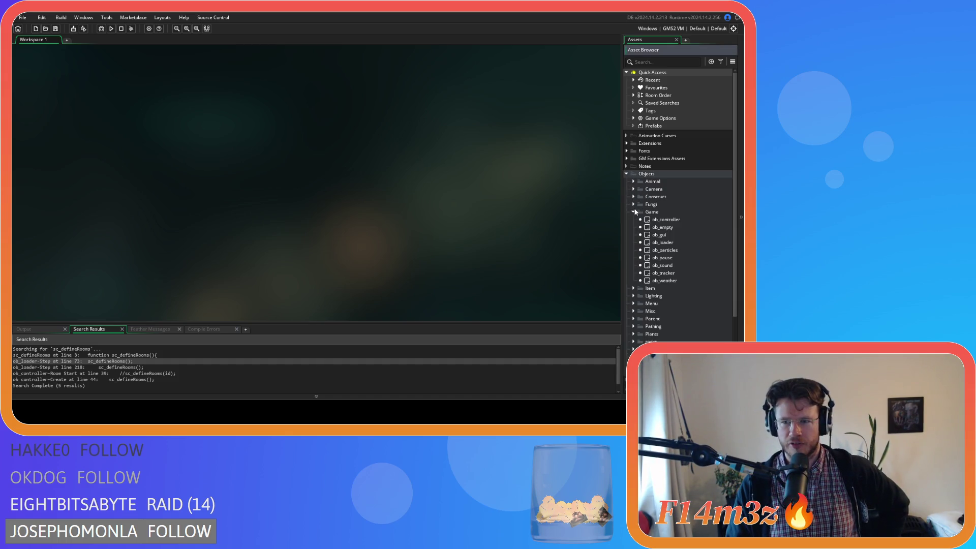
double_click(648, 220)
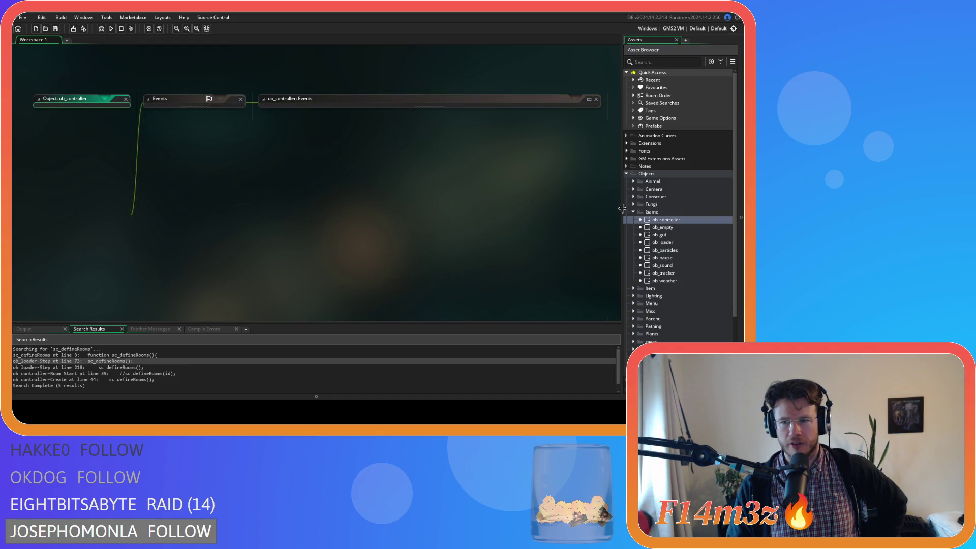
left_click(634, 213)
left_click(627, 174)
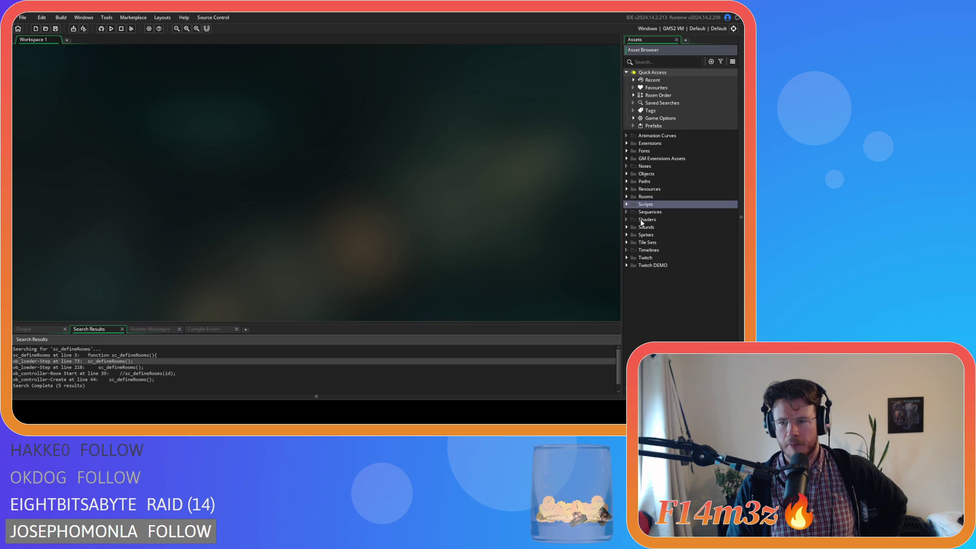
- Open the sc_drop script from the Scripts > Game folder
left_click(626, 204)
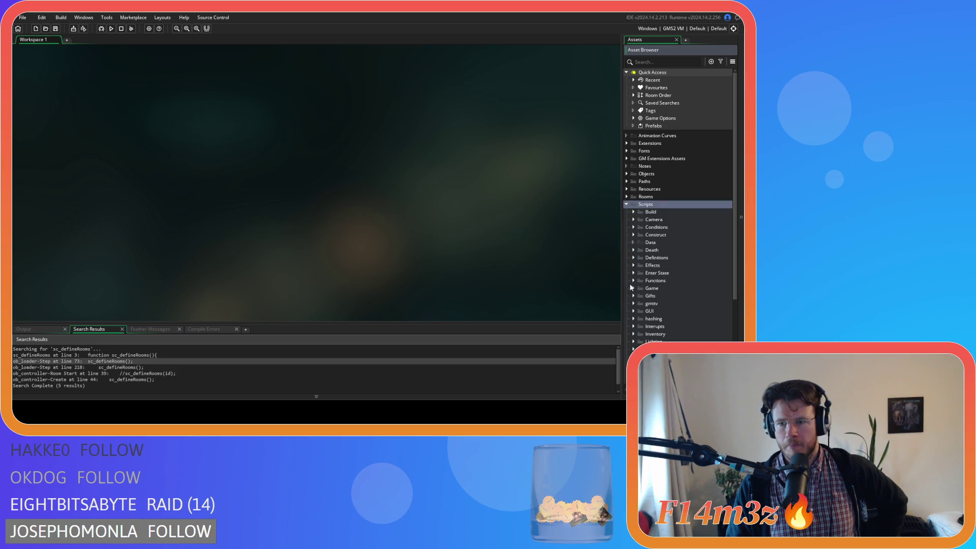
scroll(625, 279, "down", 2)
left_click(634, 258)
double_click(677, 288)
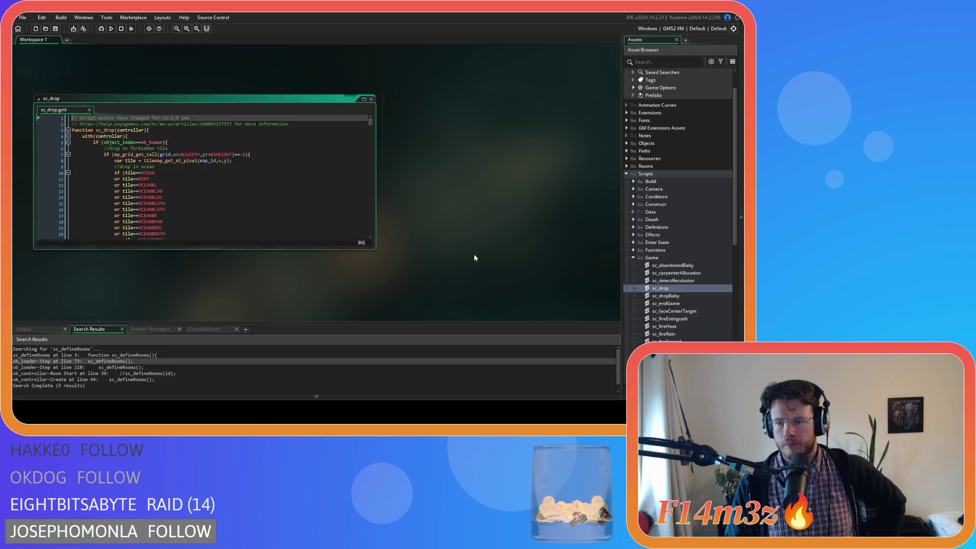
mouse_move(371, 103)
left_mouse_down()
mouse_move(372, 191)
mouse_move(358, 154)
mouse_move(365, 161)
left_mouse_up()
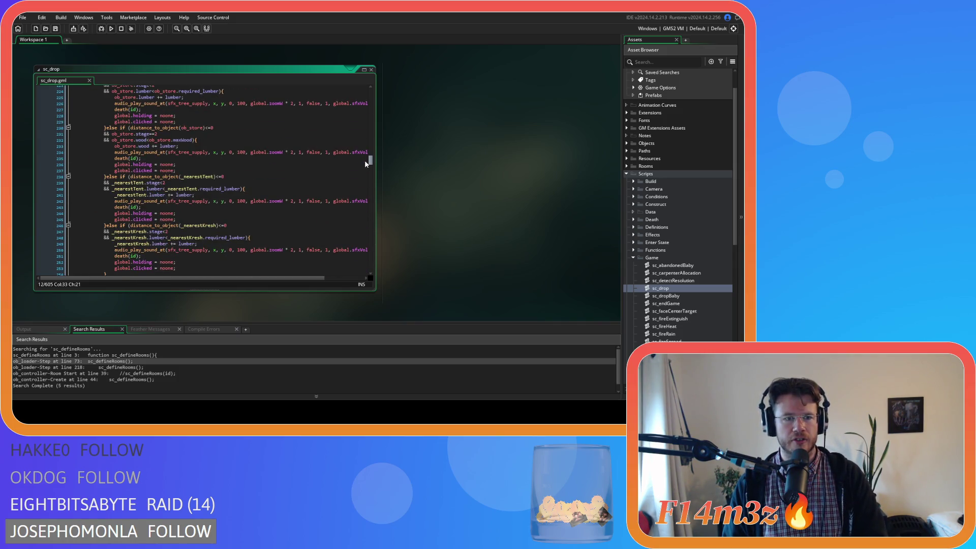
left_click_drag(365, 160, 358, 157)
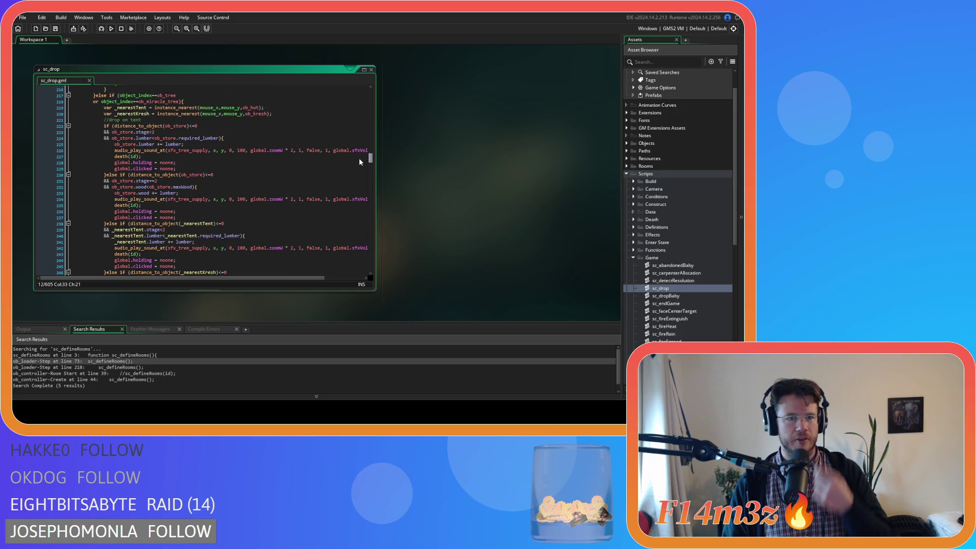
left_click(164, 138)
key("Down")
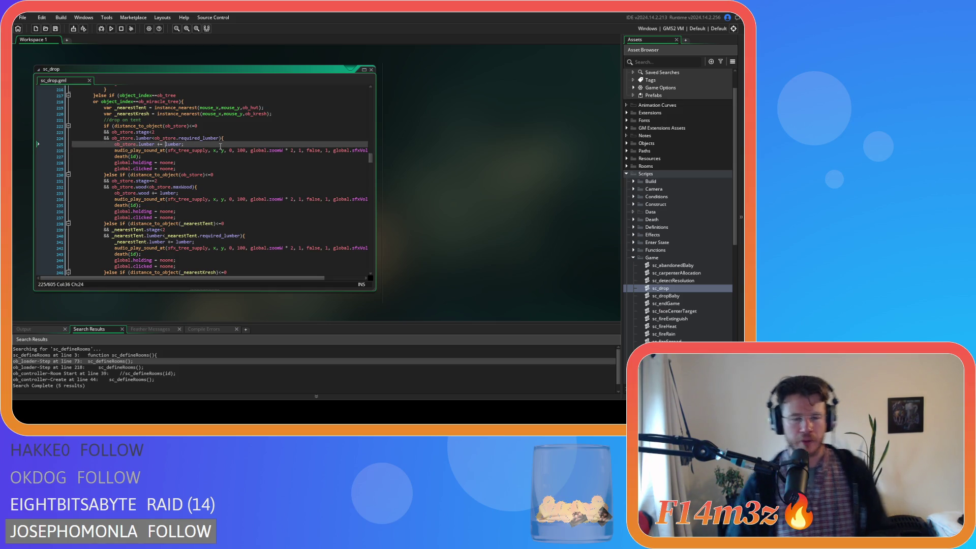
key("ctrl+shift+Right")
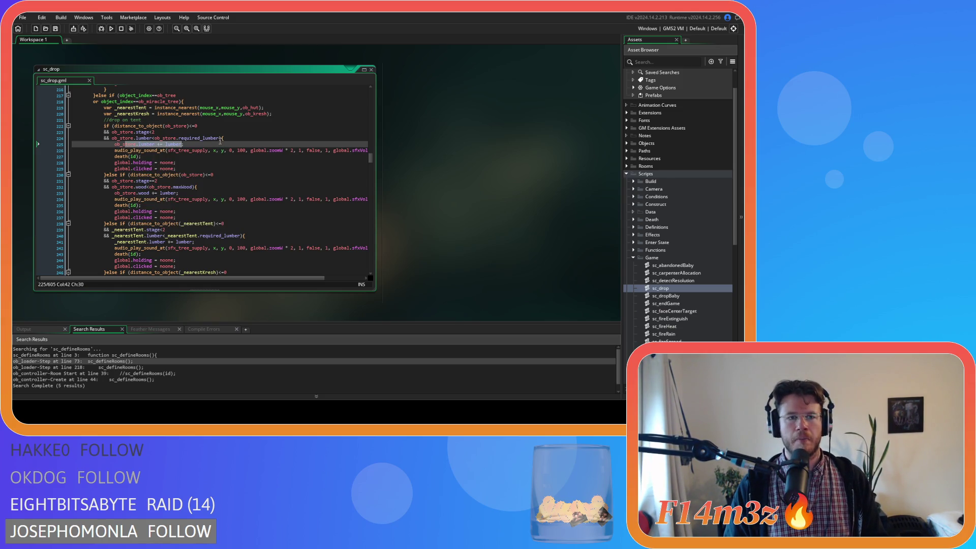
scroll(226, 164, "up", 8)
mouse_move(369, 149)
left_mouse_down()
mouse_move(366, 92)
mouse_move(362, 160)
mouse_move(361, 89)
mouse_move(356, 155)
left_mouse_up()
left_click(243, 147)
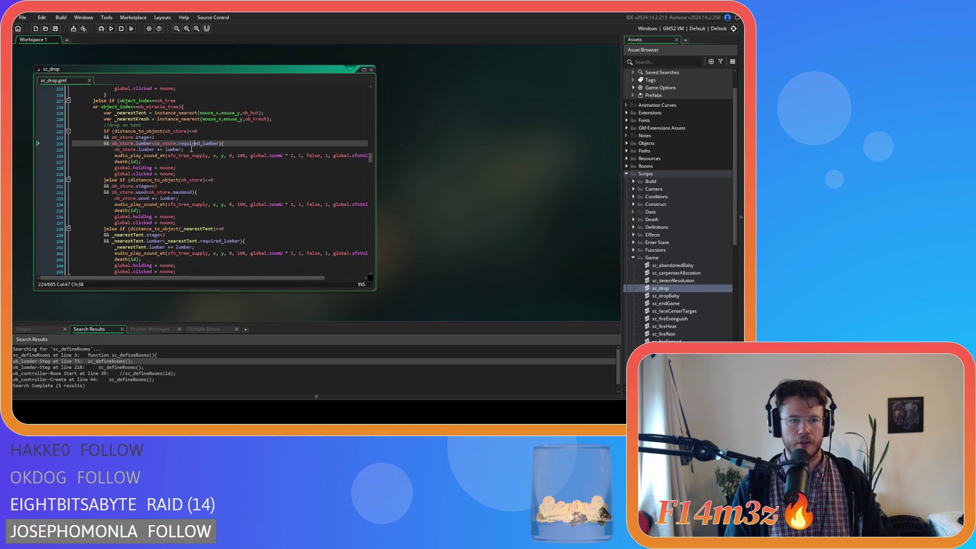
key("Left")
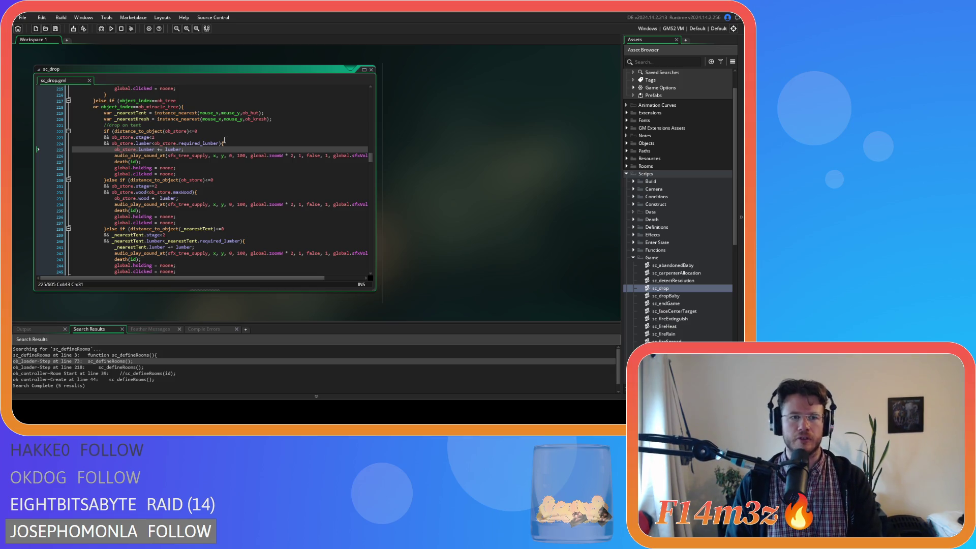
mouse_move(222, 155)
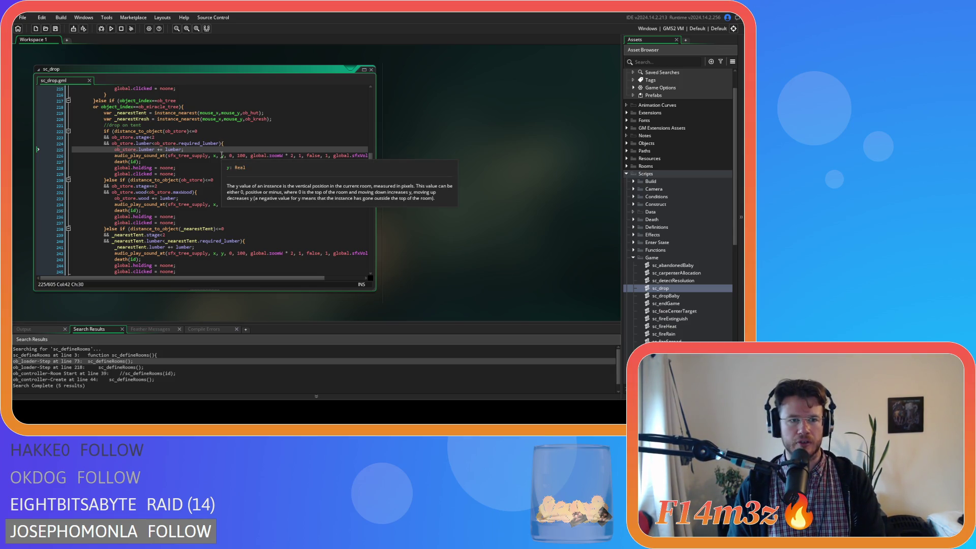
left_click_drag(148, 143, 197, 143)
double_click(169, 144)
scroll(241, 156, "down", 2)
scroll(239, 156, "down", 1)
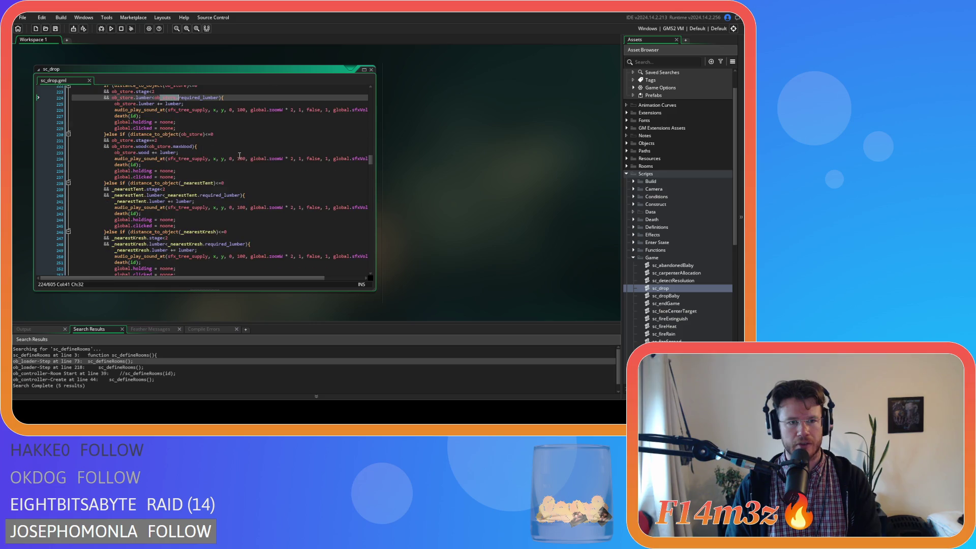
left_click(153, 140)
left_click(192, 152)
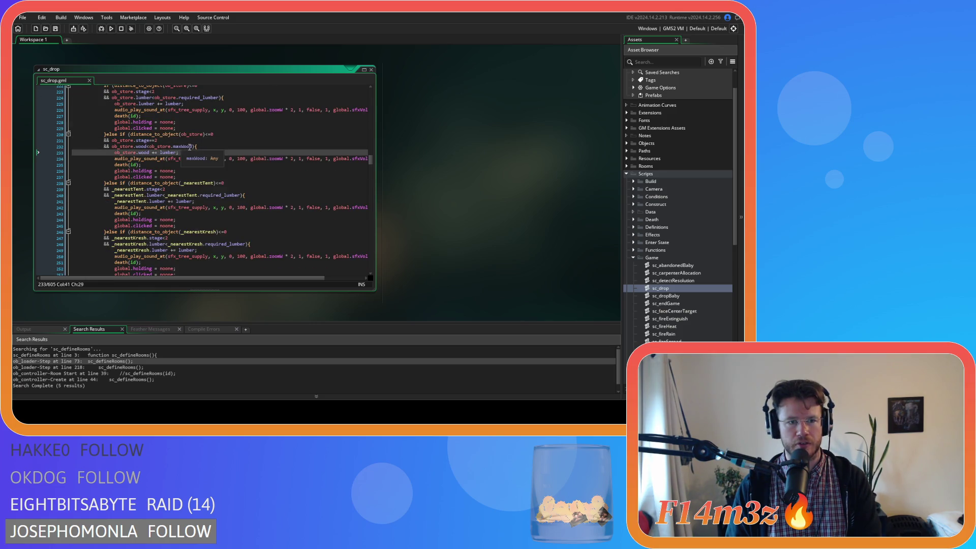
- Delete the maxWood condition from the store check, save, and select the ob_store.wood += lumber statement
left_click_drag(193, 147, 29, 143)
key("BackSpace")
key("BackSpace")
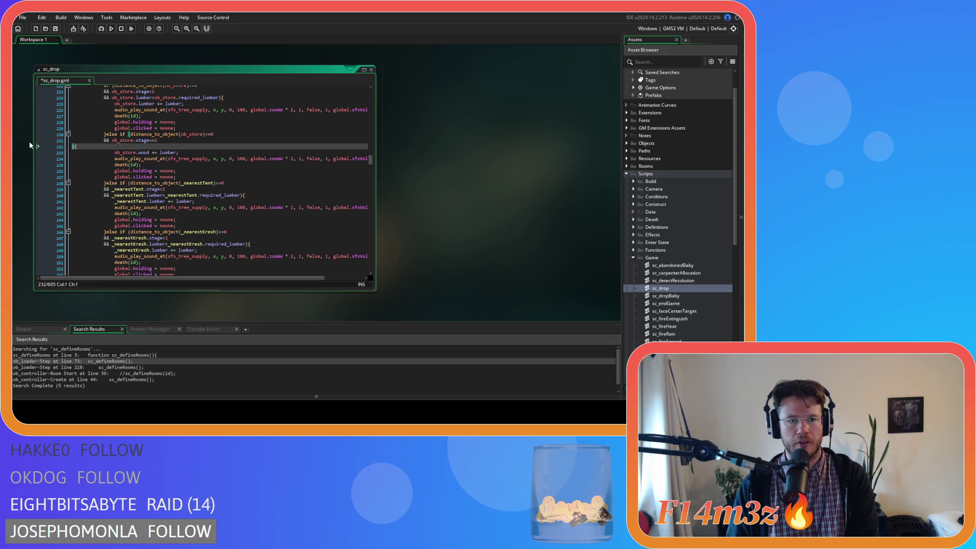
type("){")
key("ctrl+s")
left_click(198, 152)
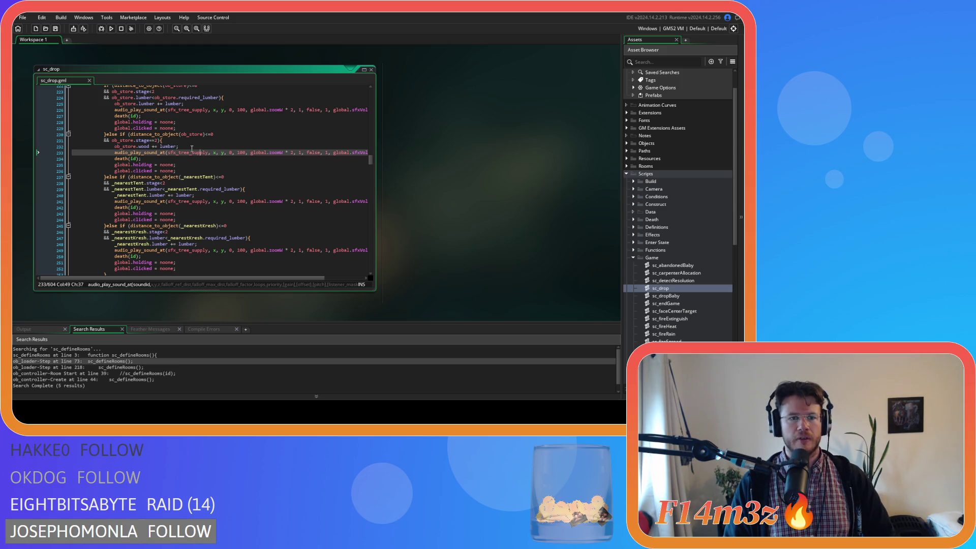
mouse_move(173, 150)
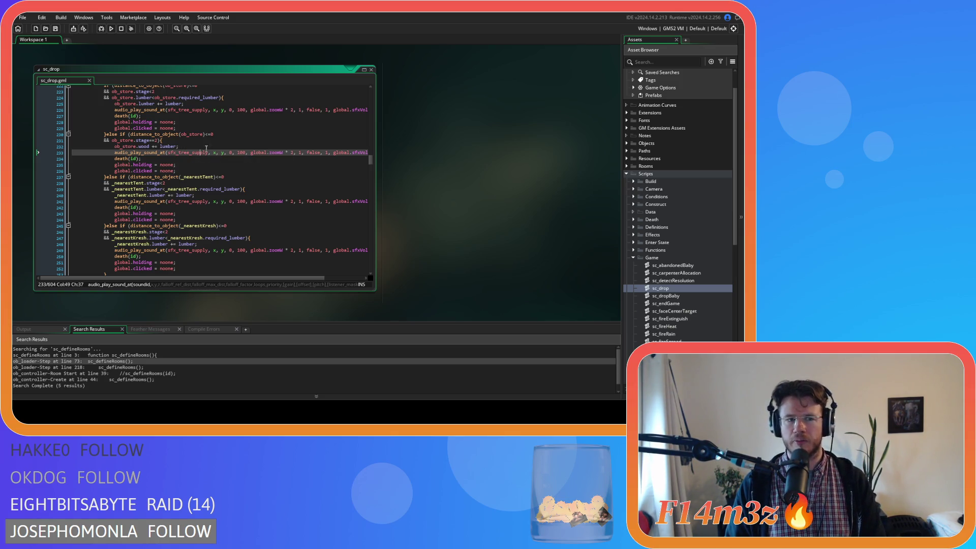
left_click_drag(179, 147, 115, 147)
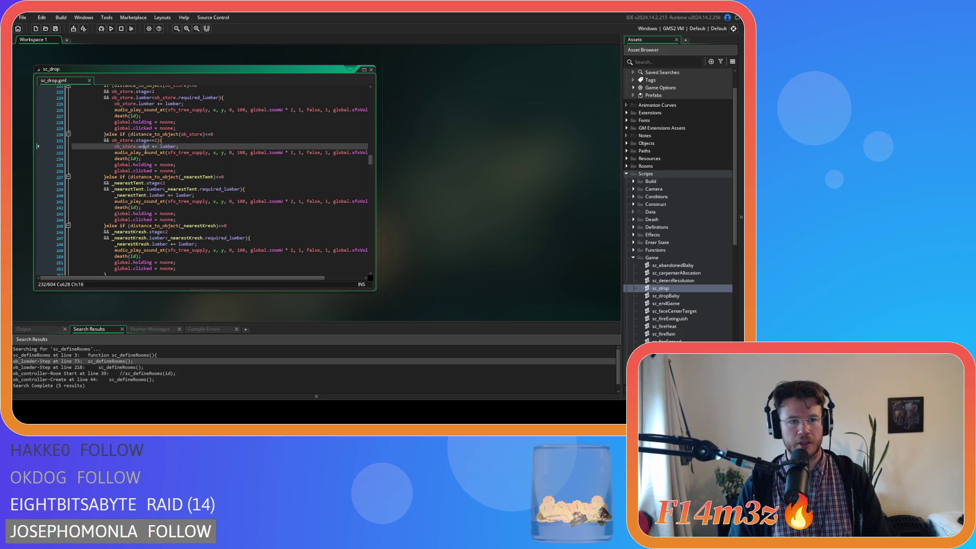
left_click_drag(179, 147, 116, 150)
- Replace it with array_push(ob_store.inv.wood,new item("Lumber", using autocomplete
type("array_p")
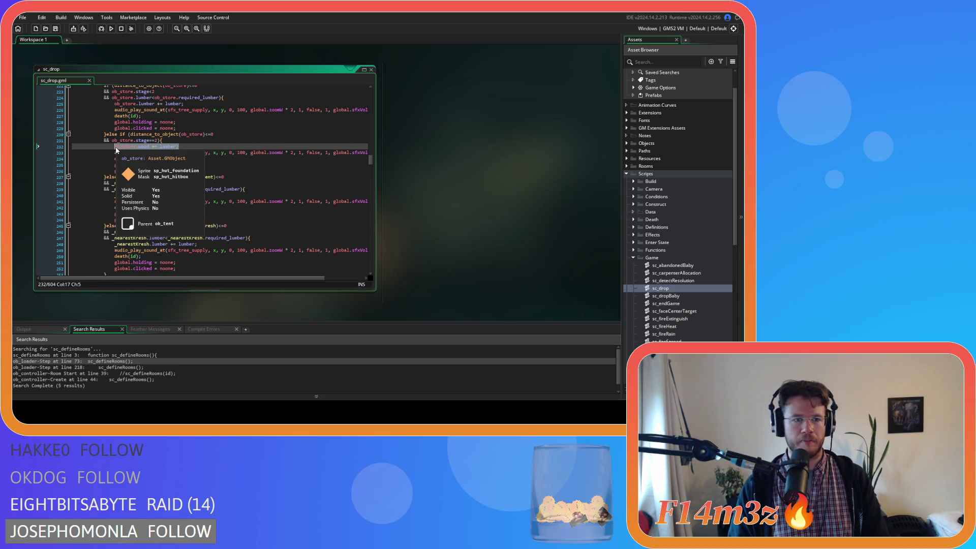
type("us")
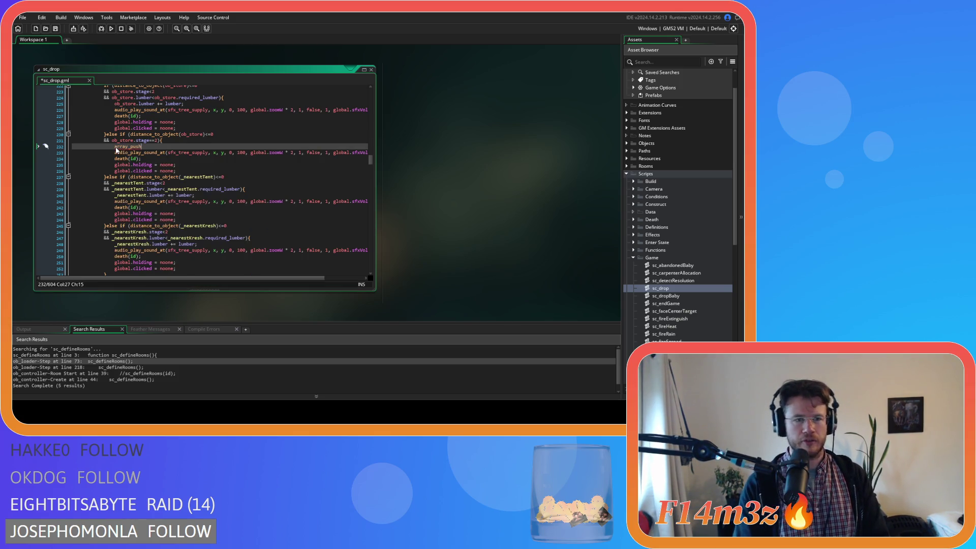
key("Return")
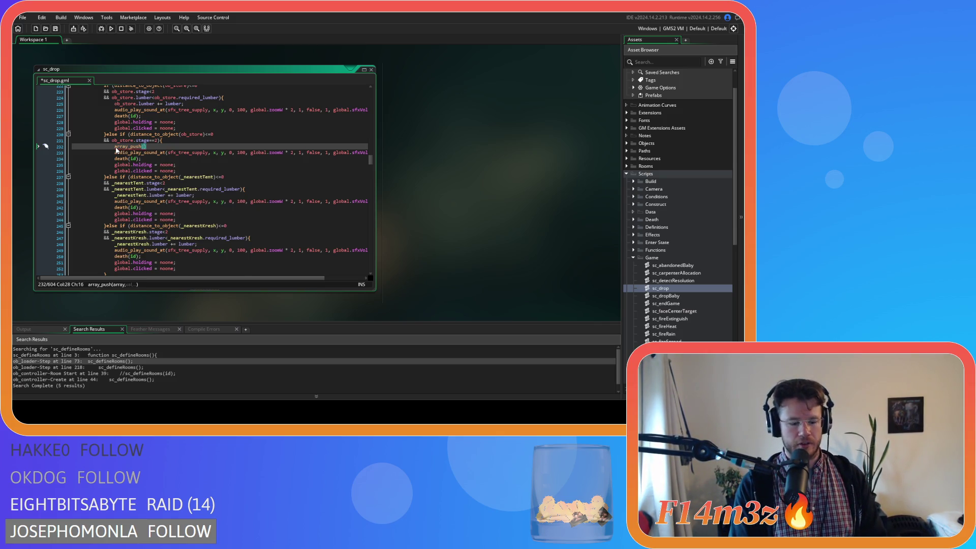
type("ob_store.in")
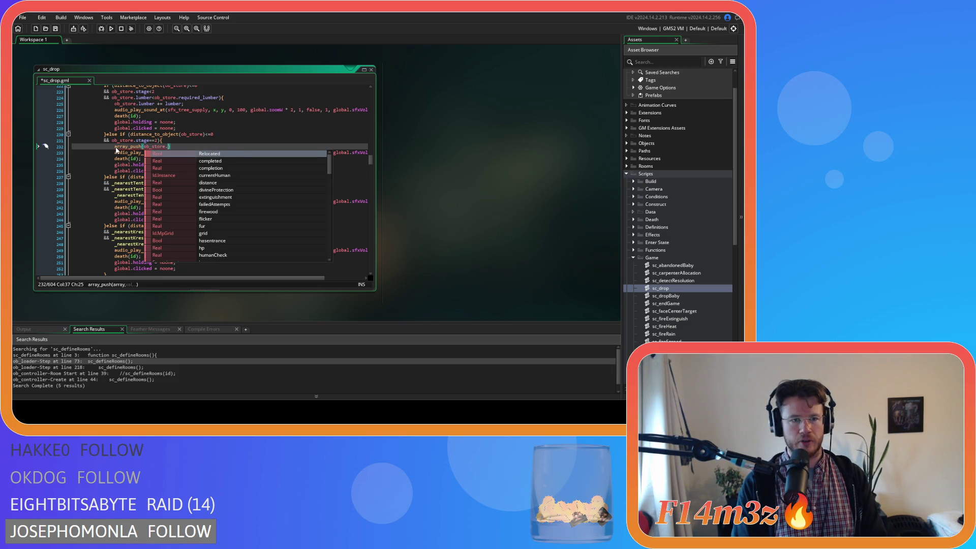
type("v.")
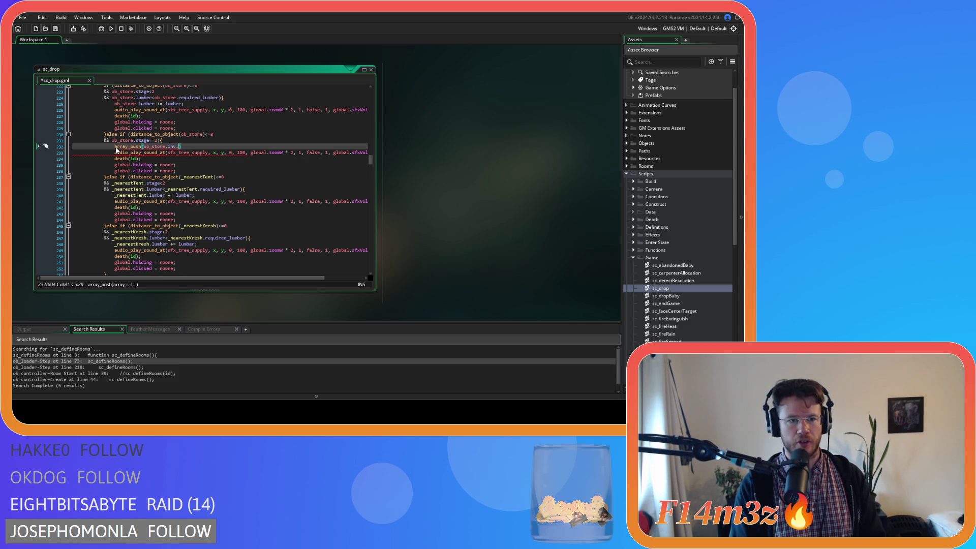
type("wood")
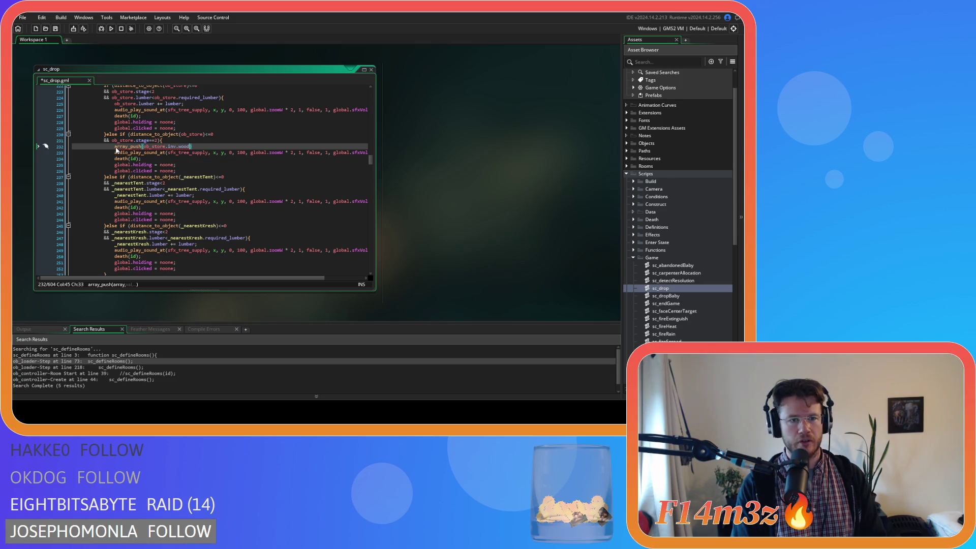
key("BackSpace")
key("BackSpace")
key("BackSpace")
type("lu")
key("BackSpace")
key("BackSpace")
type("wood,")
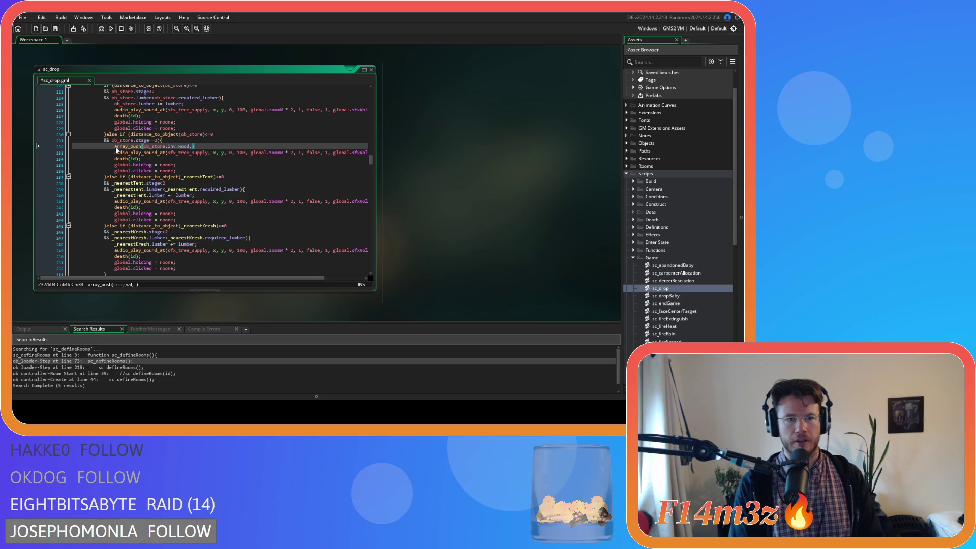
type("new ")
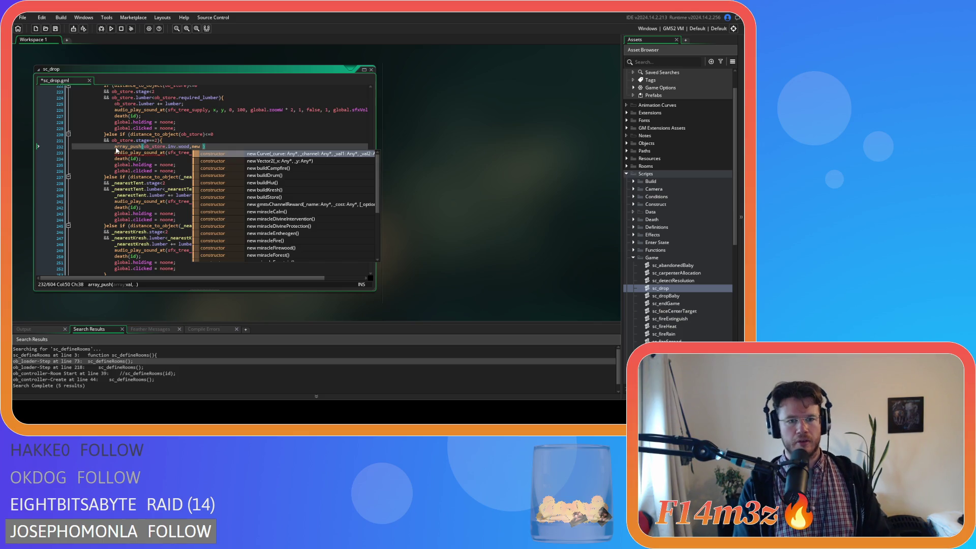
type("ite")
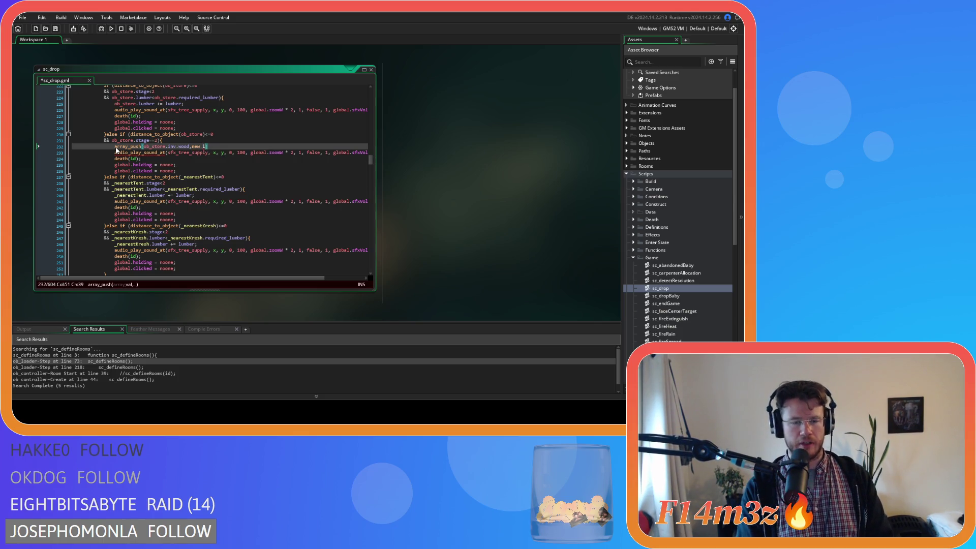
type("m(")
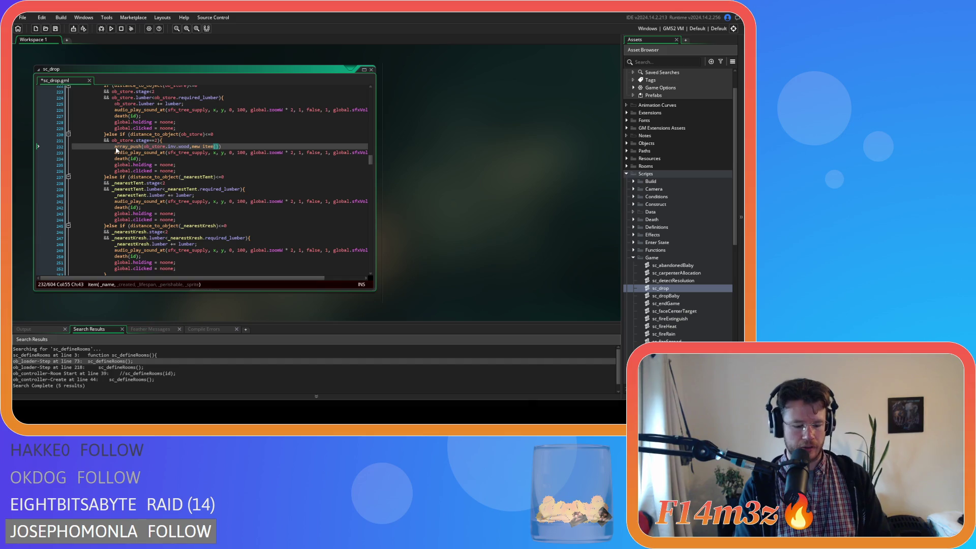
type("\"Lumber")
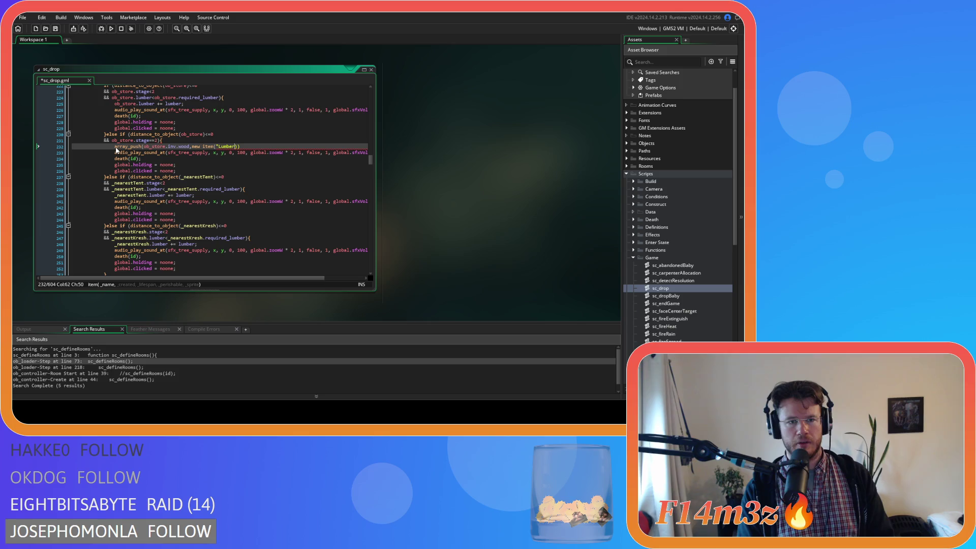
key("BackSpace")
key("BackSpace")
type("\",")
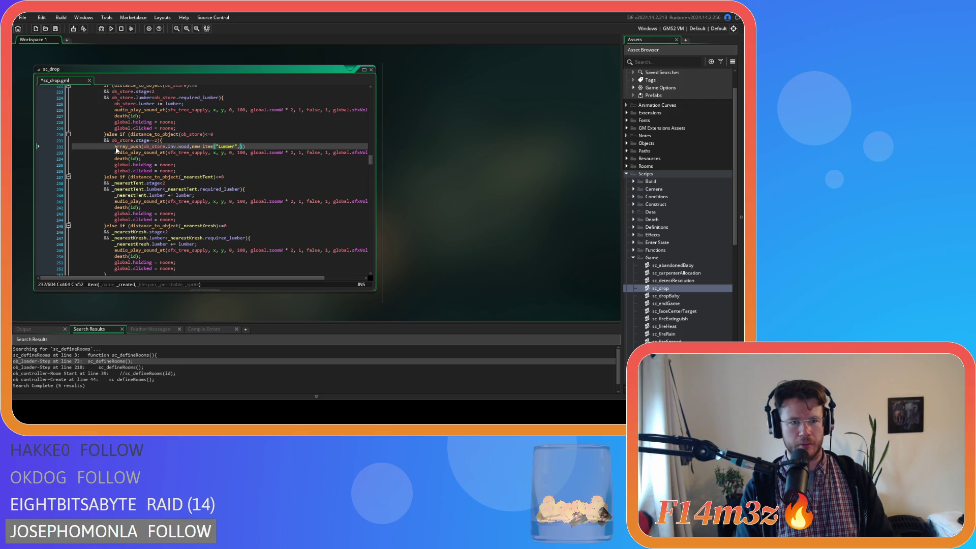
- Finish the item arguments as global.delta,0,false,sp_wood_icon, close the call with a semicolon, and save
type("global.delta")
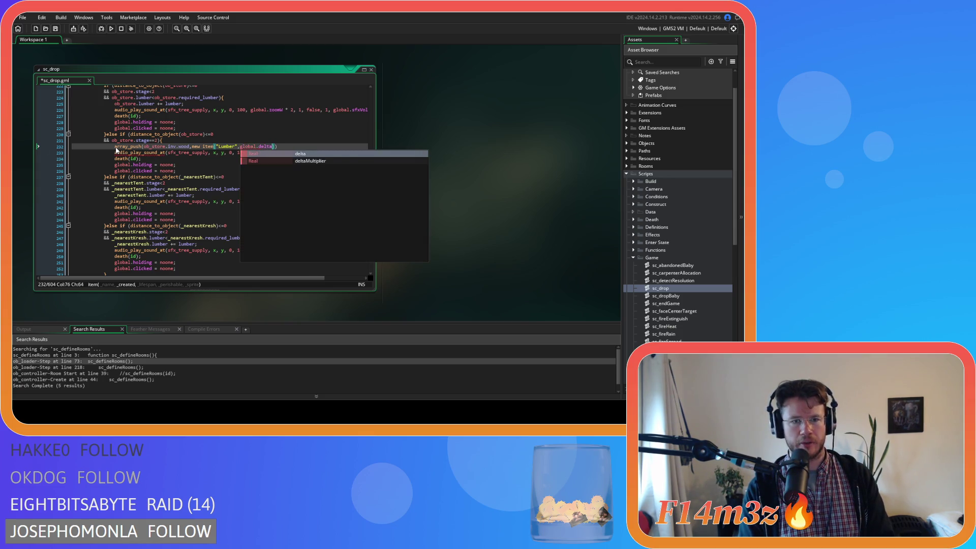
type(",")
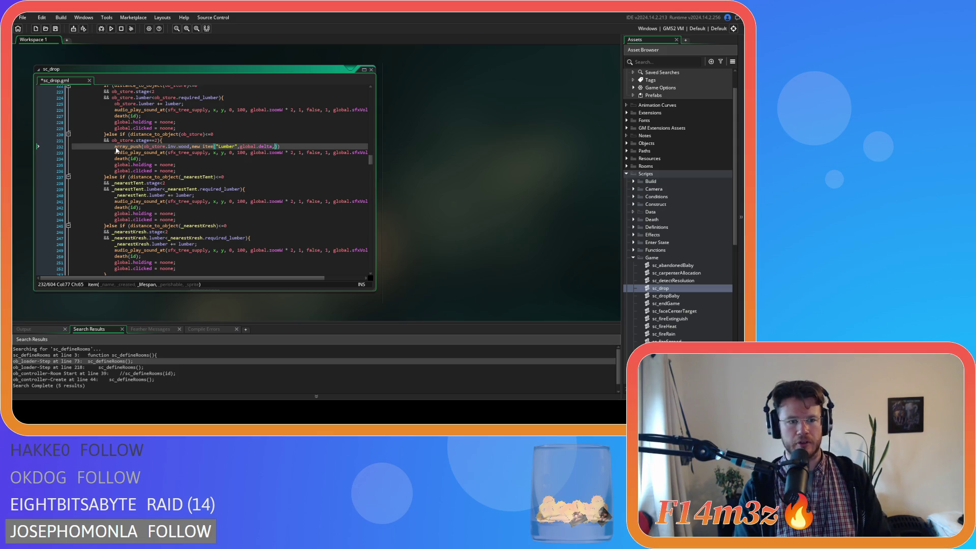
type("0,false,")
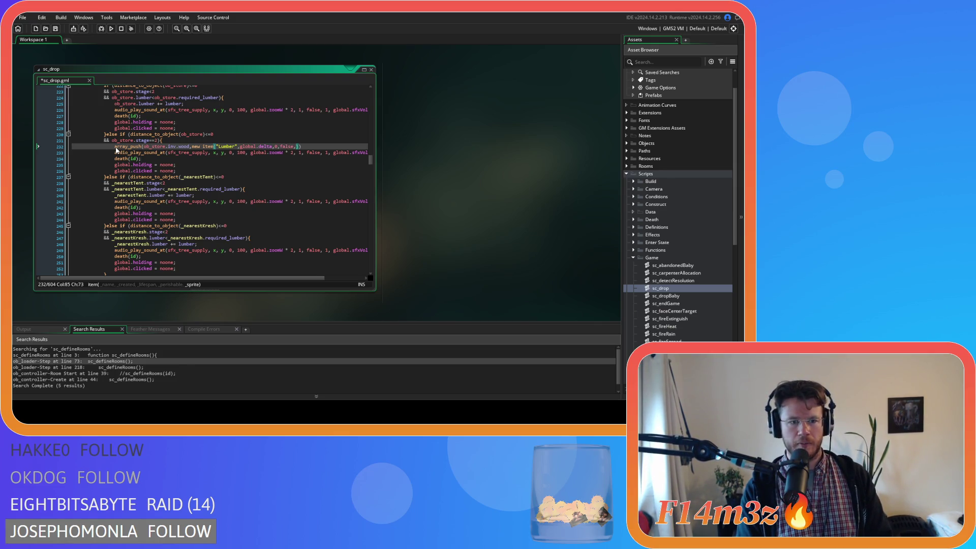
type("sp_l")
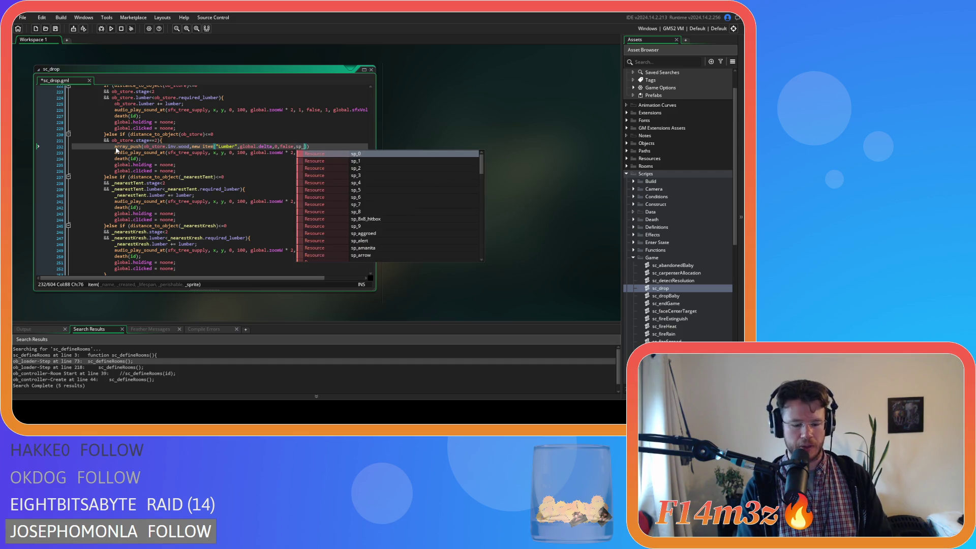
type("u")
key("BackSpace")
key("BackSpace")
type("wood_icon")
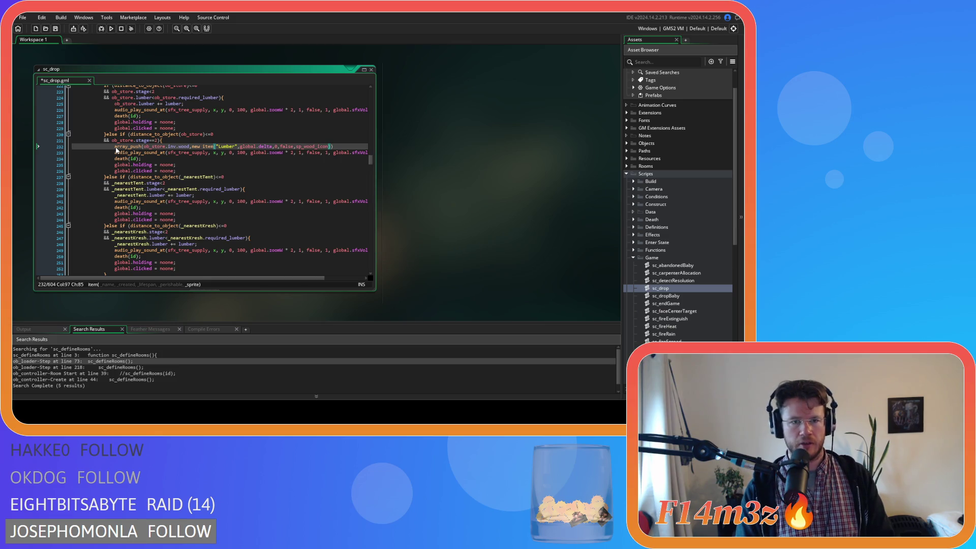
type("))")
key("ctrl+s")
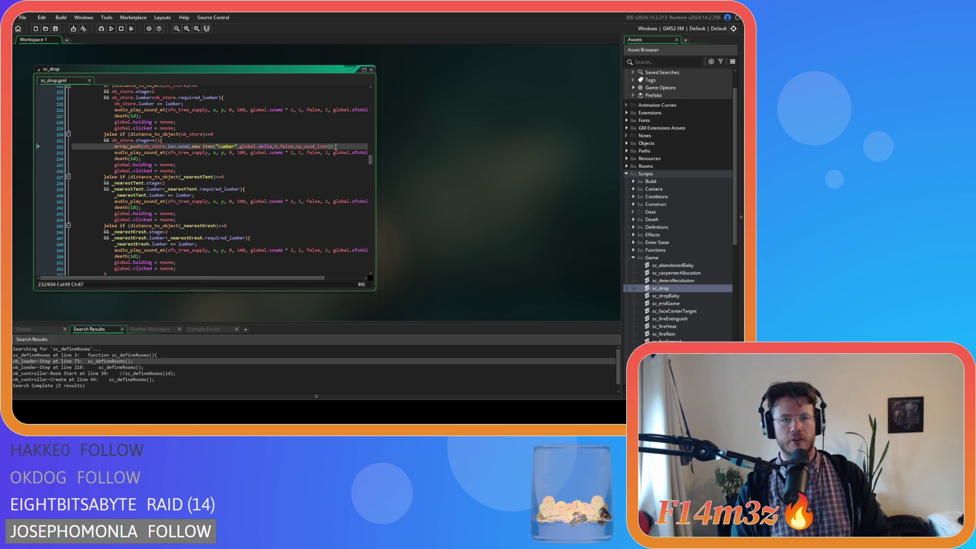
type(";")
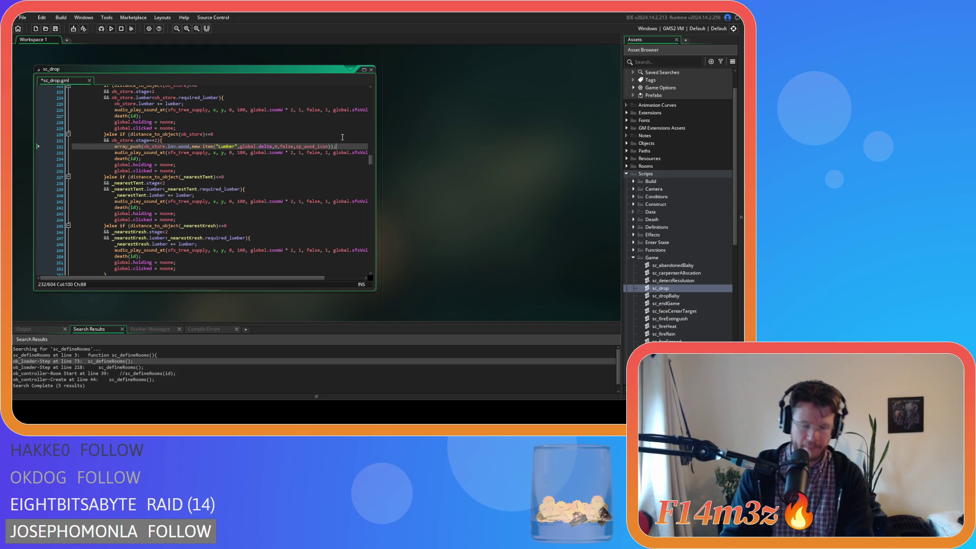
scroll(674, 246, "up", 2)
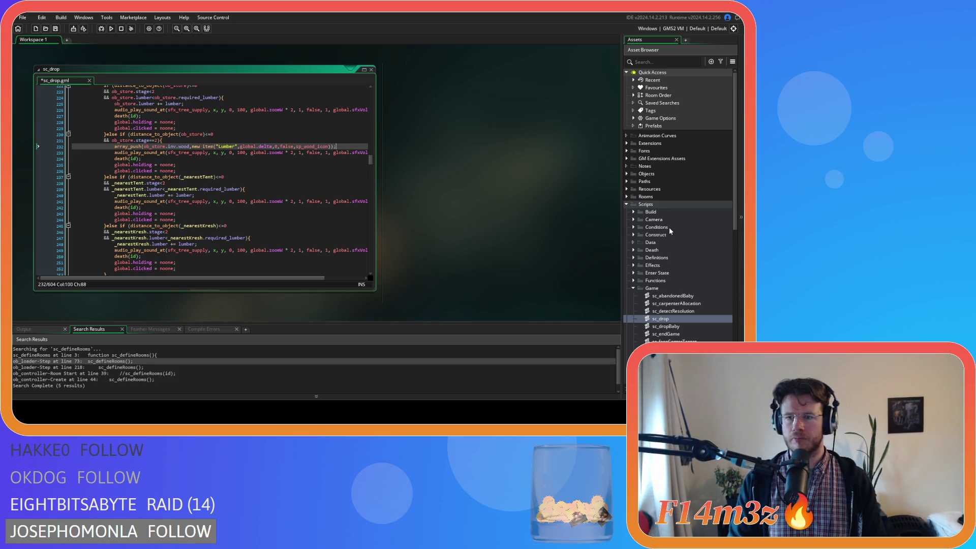
- Open the ob_human object from Objects > Animal > Human
left_click(627, 173)
left_click(633, 182)
left_click(640, 189)
left_click(664, 198)
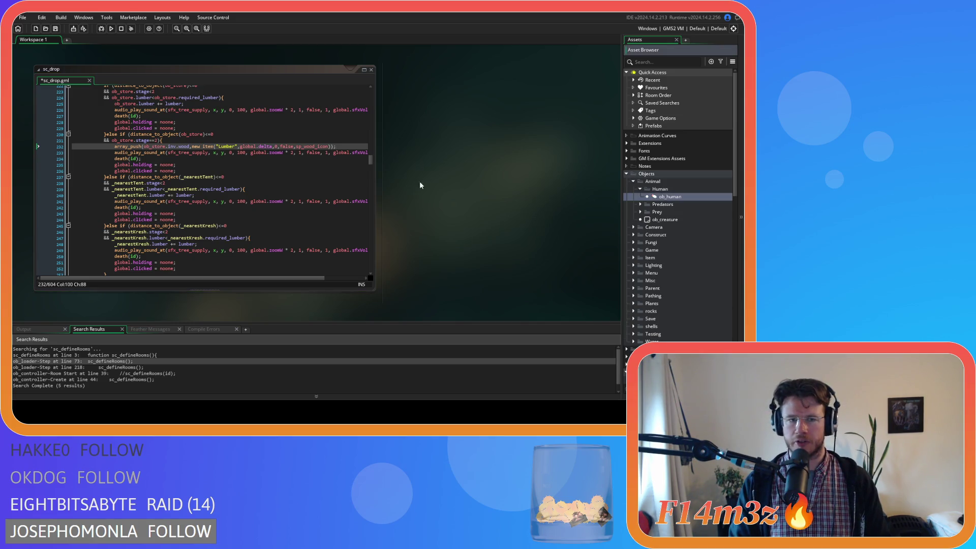
left_click(340, 119)
- Search ob_human's code for state_fell to review its Lumber creation, then return to sc_drop
key("ctrl+f")
type("state_fell")
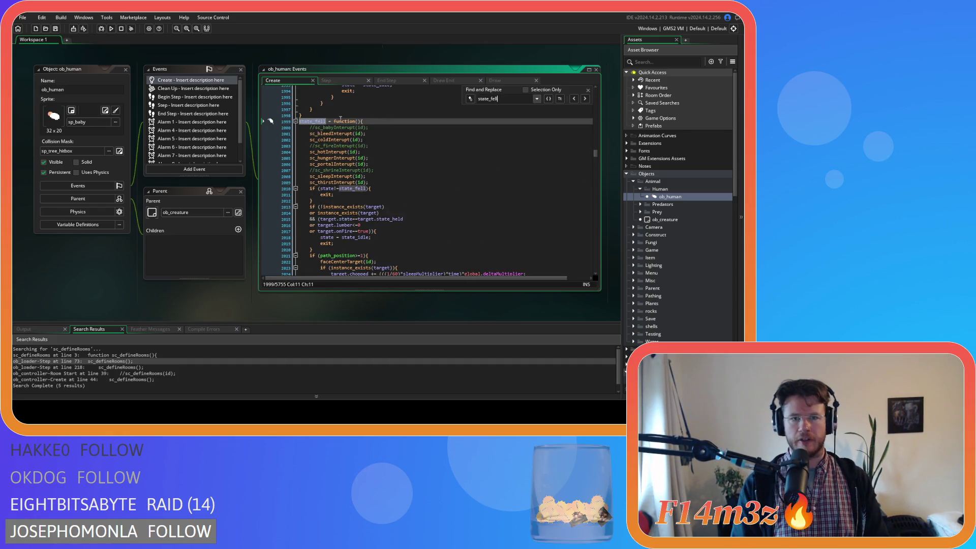
scroll(428, 183, "down", 20)
scroll(429, 184, "down", 3)
scroll(456, 194, "up", 2)
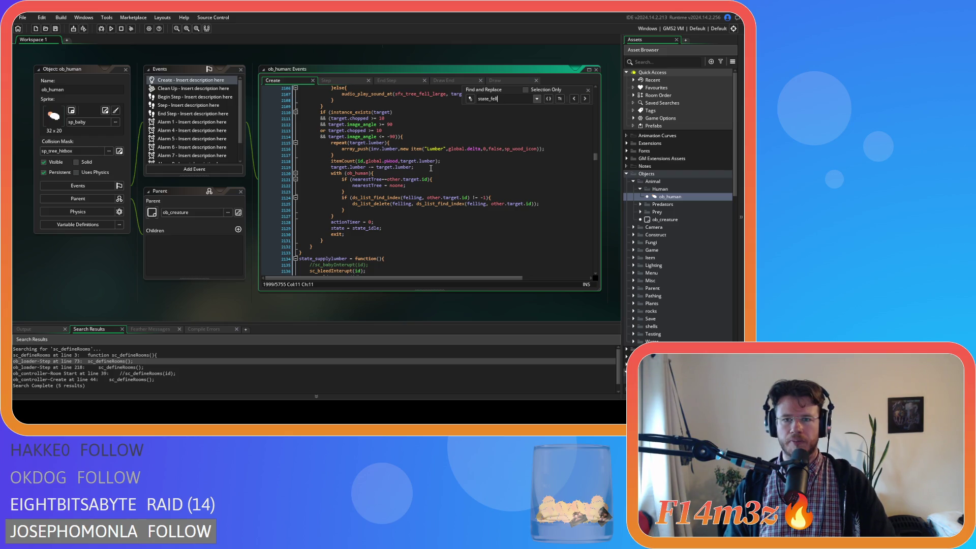
scroll(276, 198, "up", 3)
middle_click(261, 203)
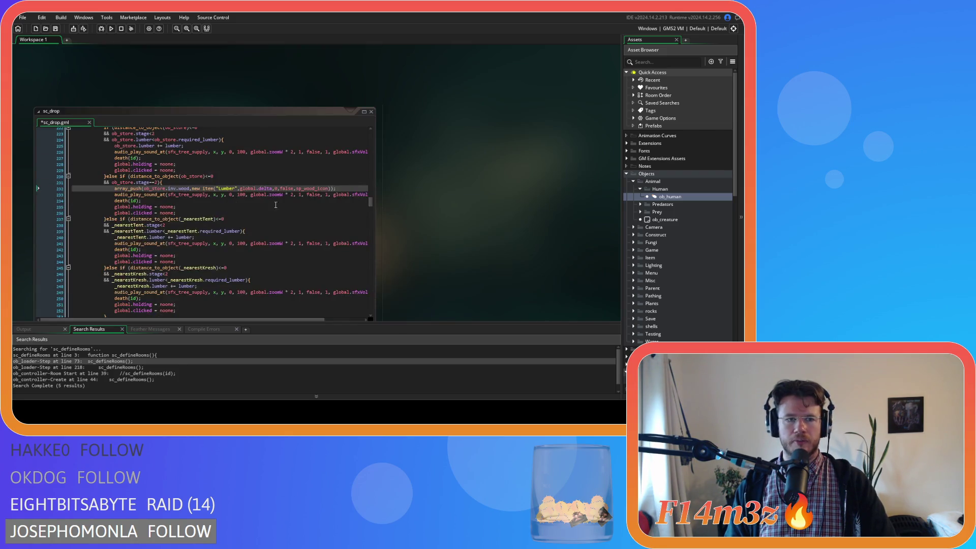
- Change ob_store.inv.wood to ob_store.inv.lumber on line 232 and check the sfx_tree_supply call
double_click(183, 143)
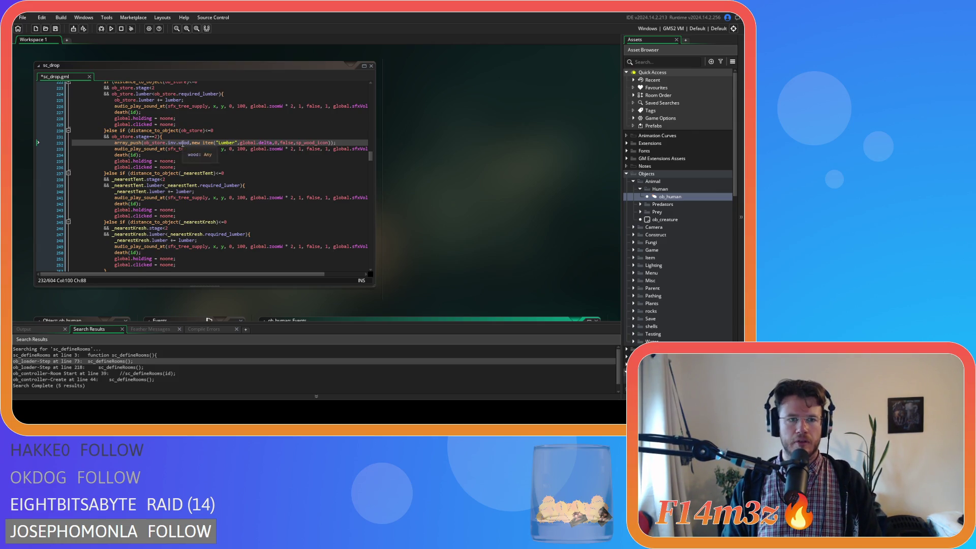
type("lumber")
left_click(277, 161)
left_click(349, 143)
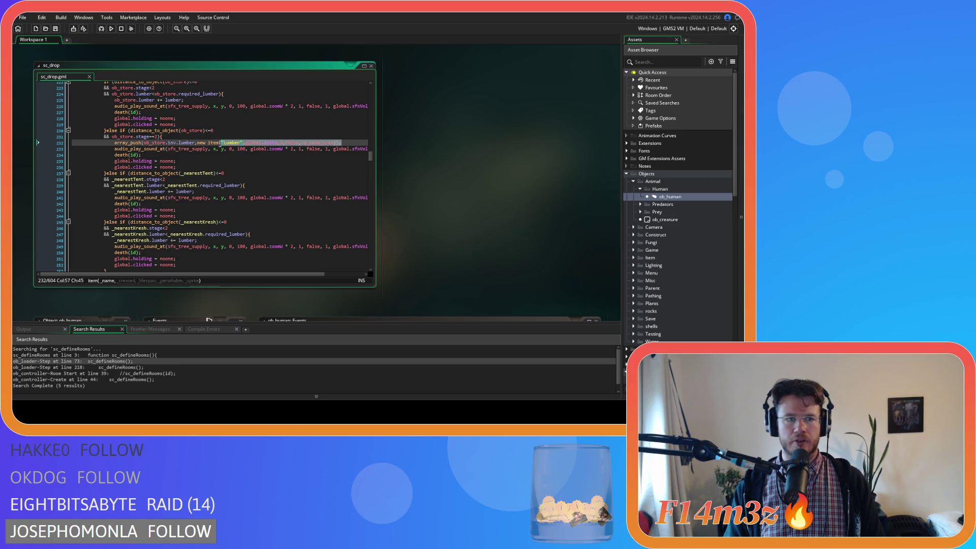
left_click(189, 149)
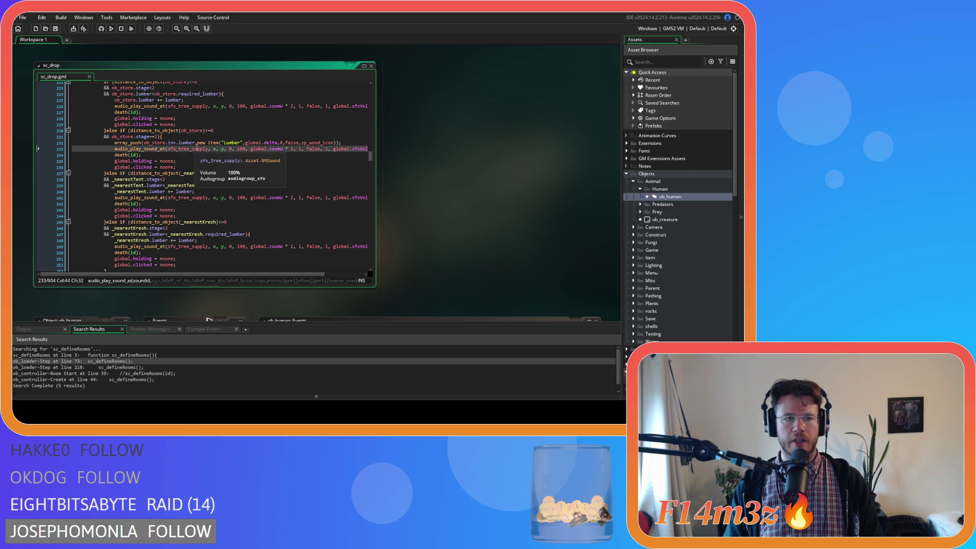
left_click(181, 136)
mouse_move(205, 148)
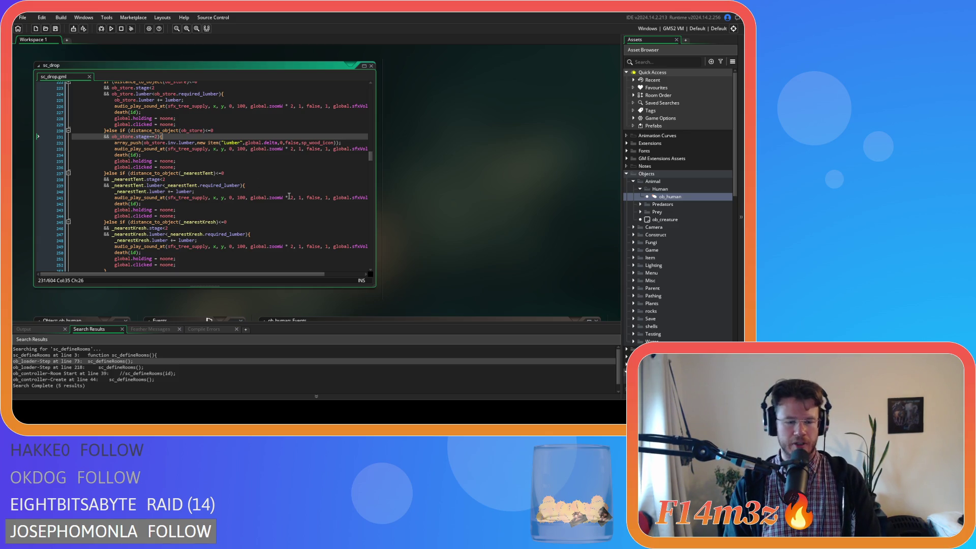
- Enclose sc_drop's Lumber array_push line in an indented repeat (lumber) { } block
key("Return")
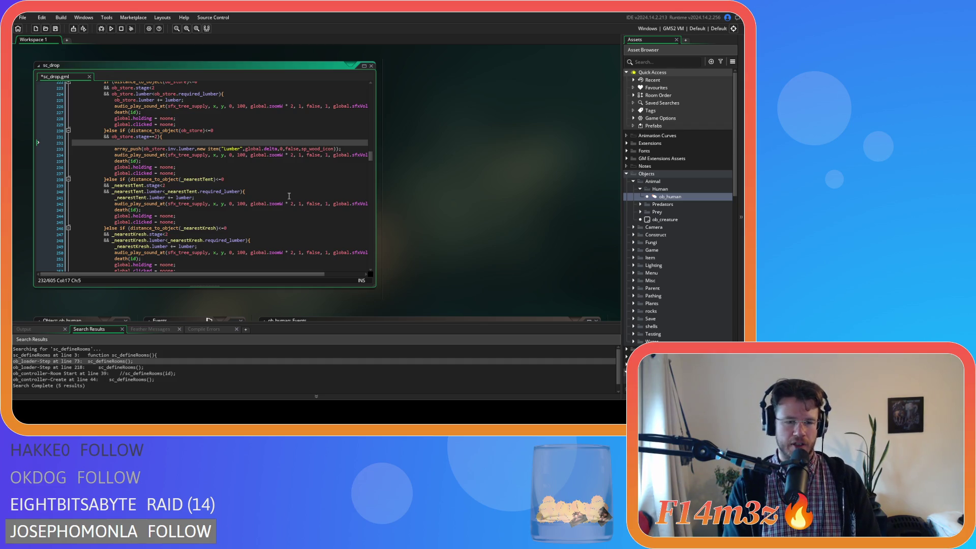
type("epeat ")
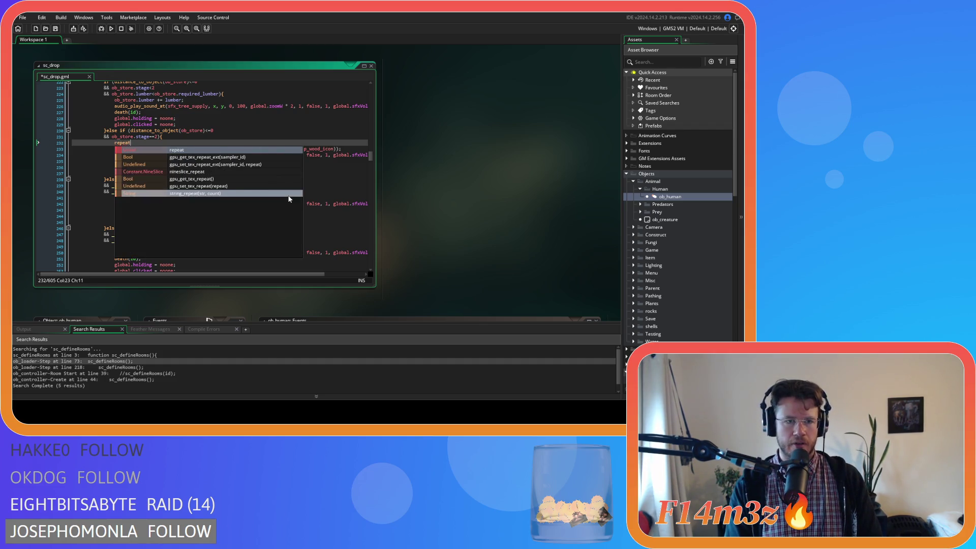
type("(")
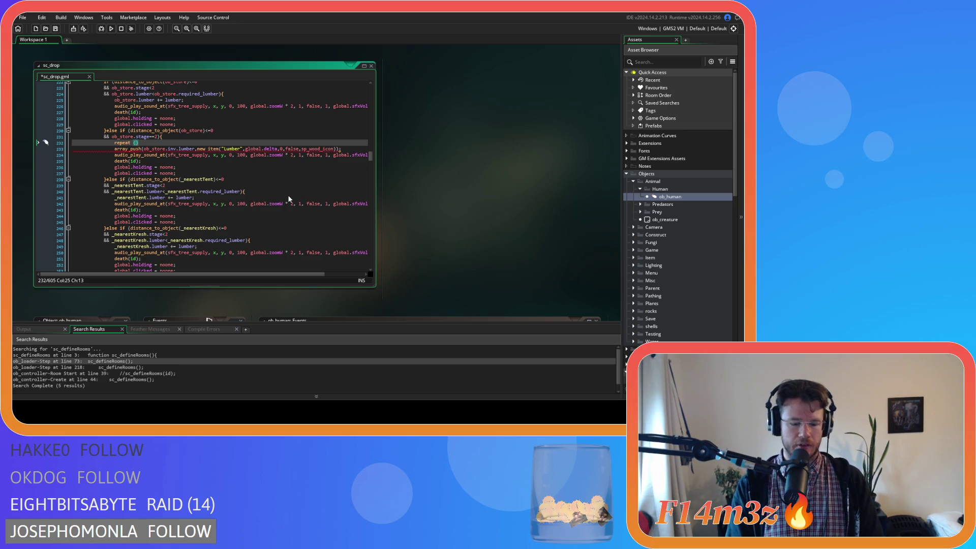
type("lumber)")
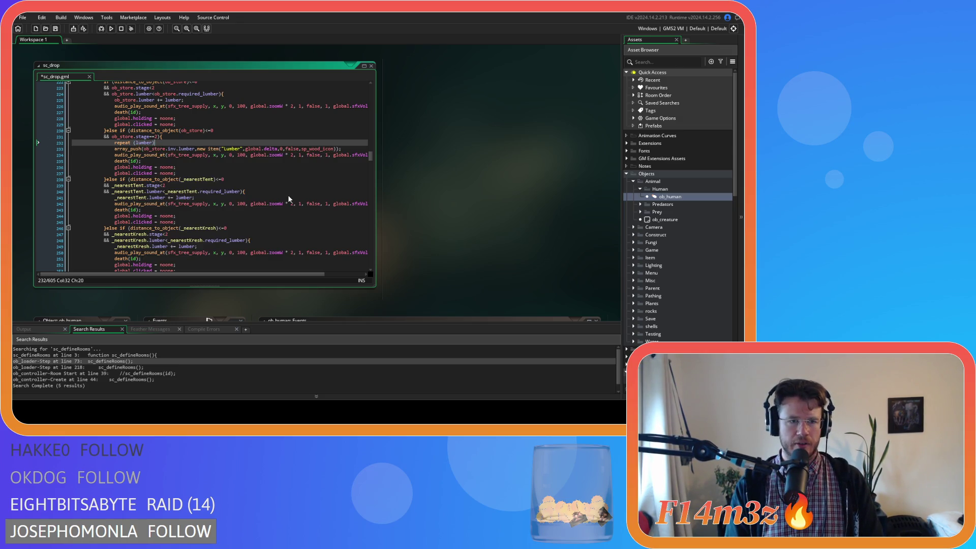
key("Down")
key("Home")
key("Tab")
left_click(364, 148)
key("Return")
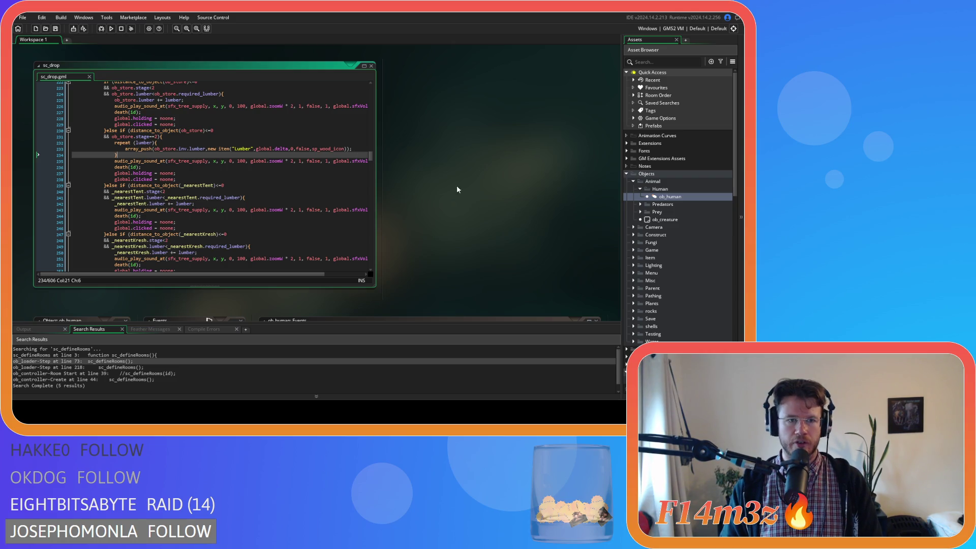
scroll(313, 195, "up", 2)
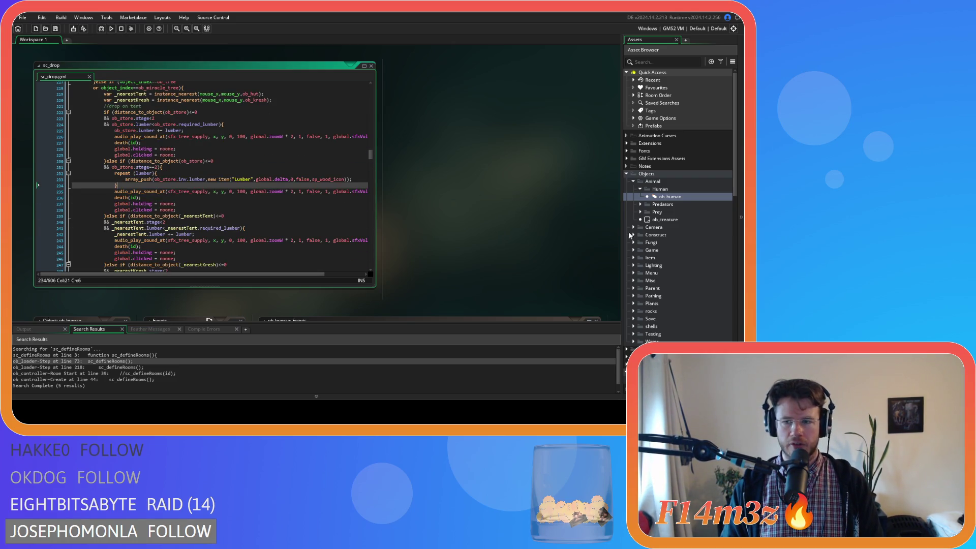
scroll(654, 257, "down", 5)
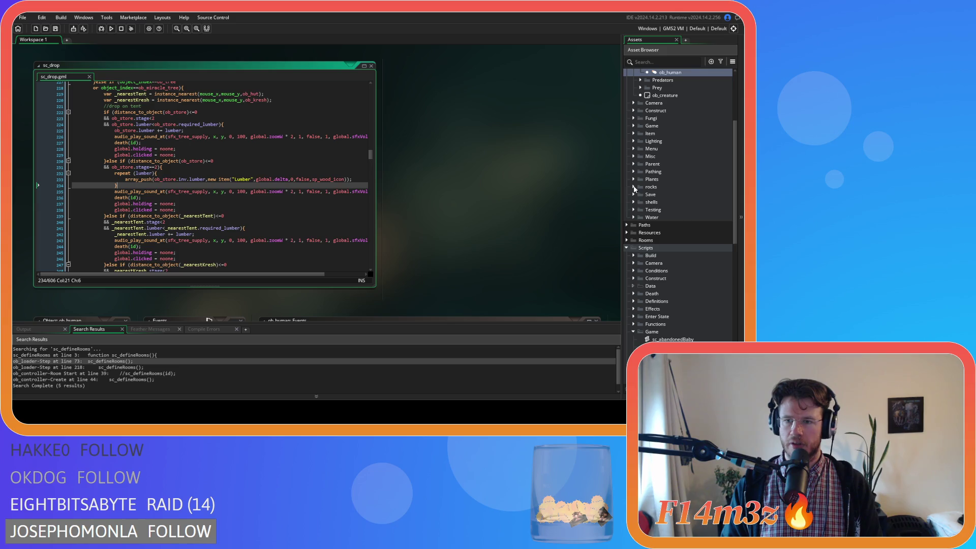
left_click(634, 181)
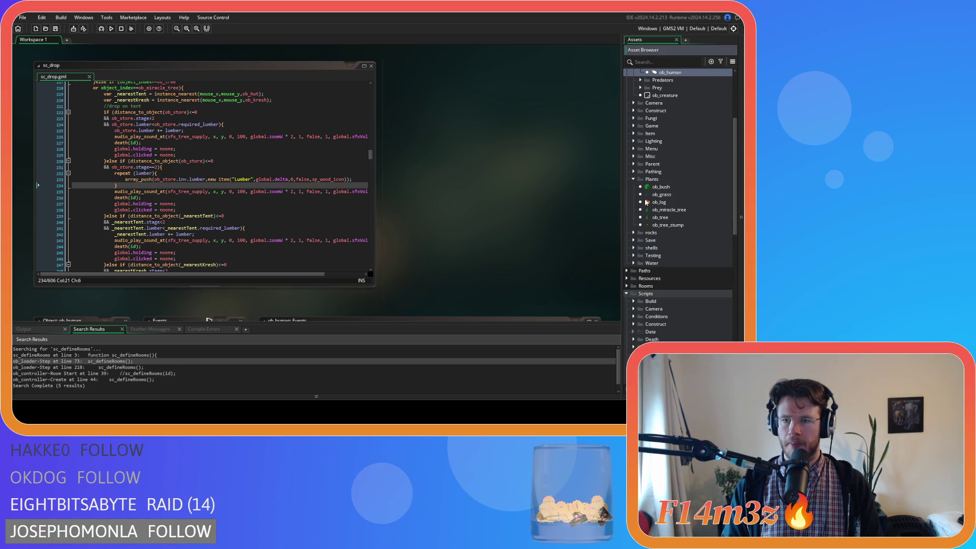
double_click(676, 218)
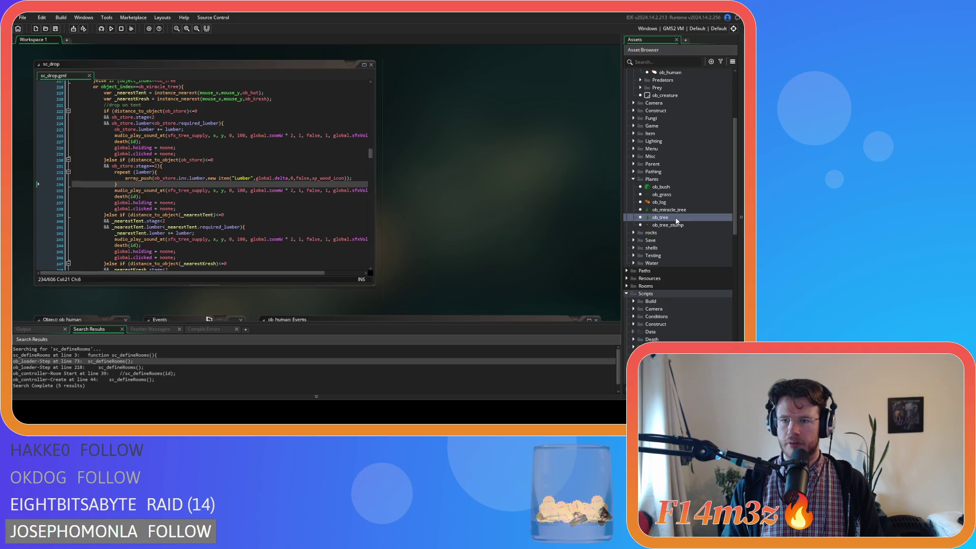
double_click(205, 86)
left_click(391, 160)
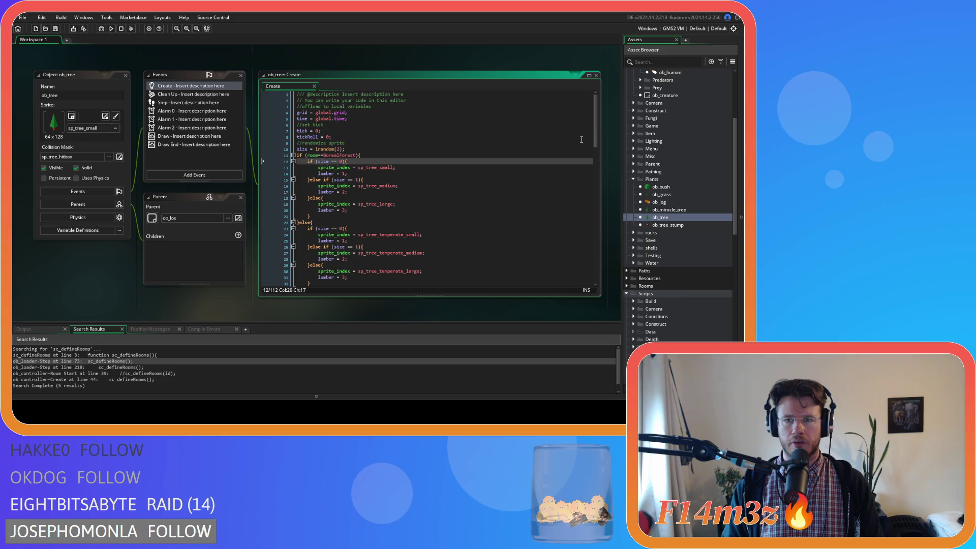
scroll(593, 136, "down", 2)
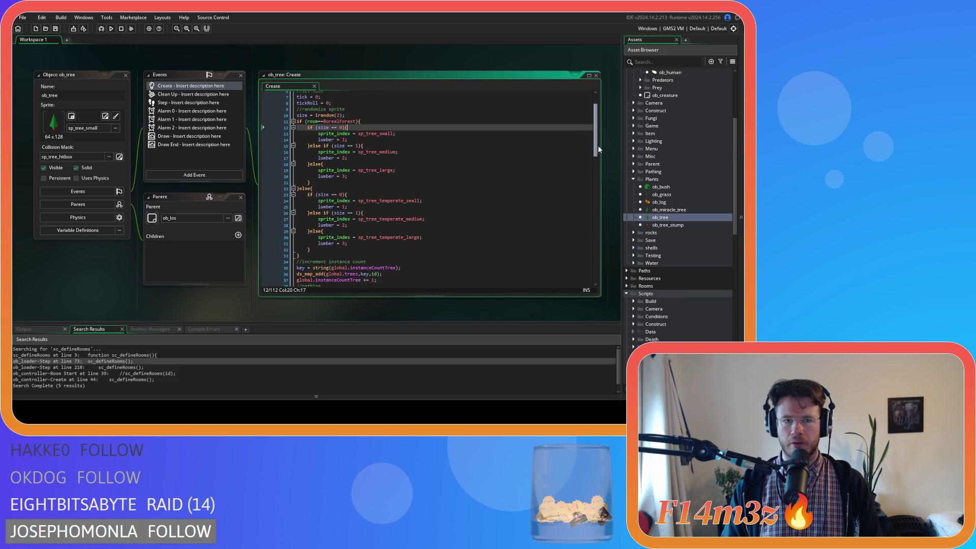
left_click_drag(323, 210, 366, 213)
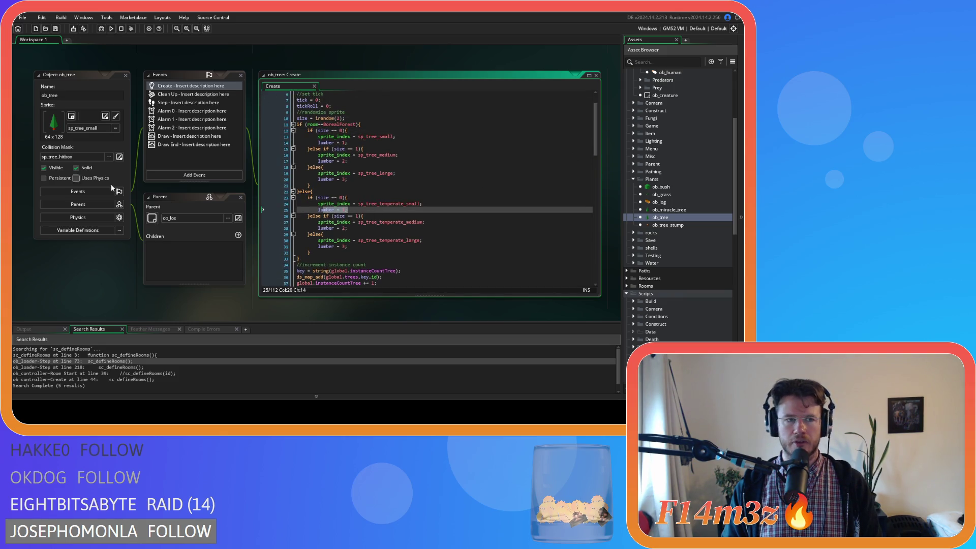
left_click(126, 74)
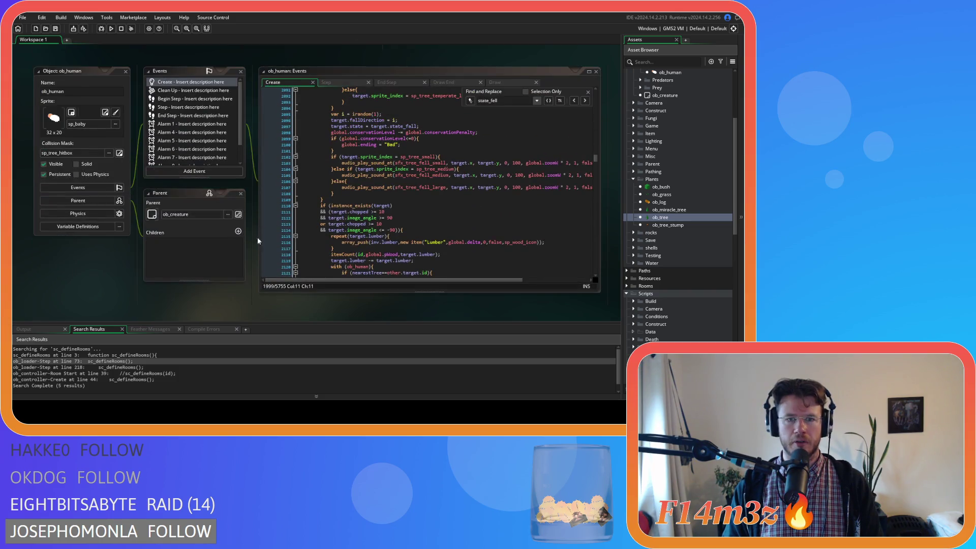
left_click(588, 92)
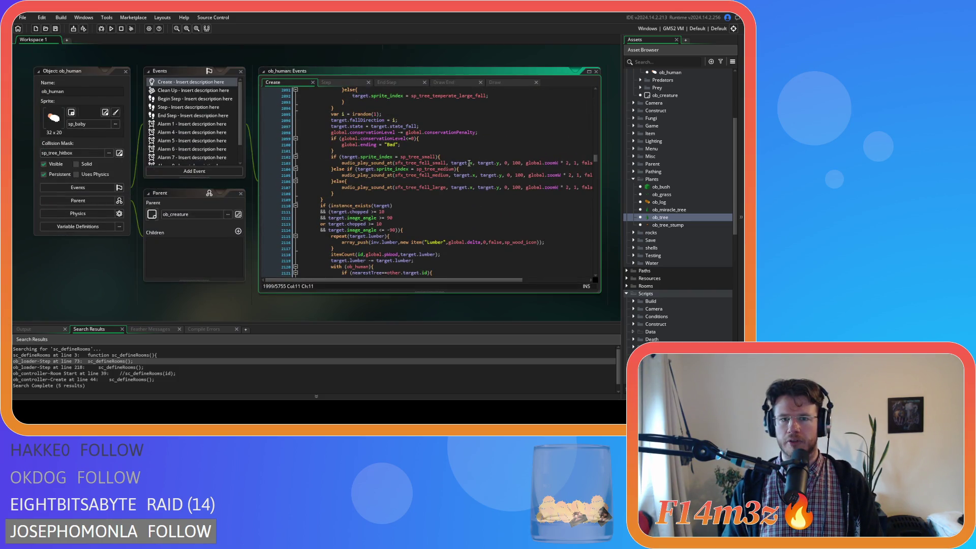
scroll(477, 153, "up", 3)
left_click(192, 154)
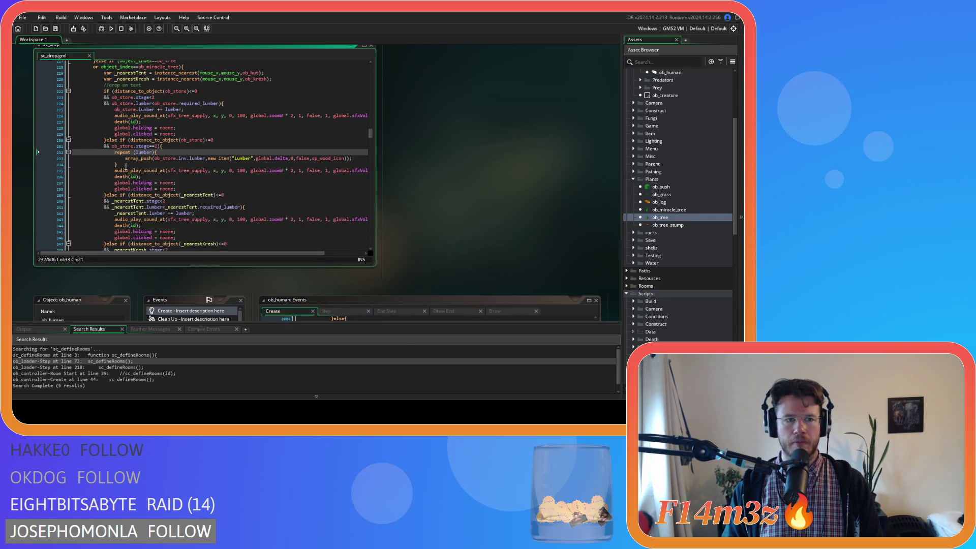
left_click(222, 164)
scroll(223, 181, "up", 2)
left_click_drag(370, 133, 370, 71)
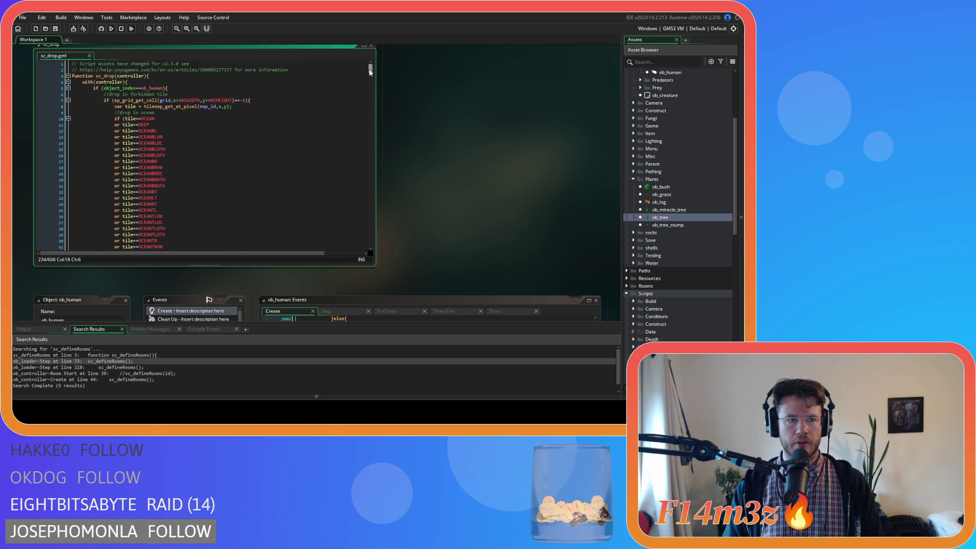
scroll(369, 71, "down", 5)
scroll(370, 71, "up", 5)
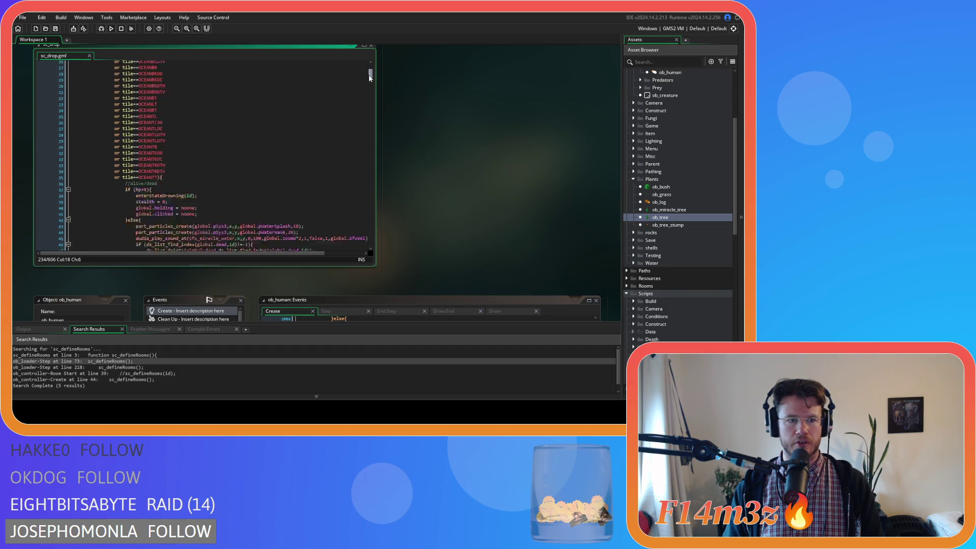